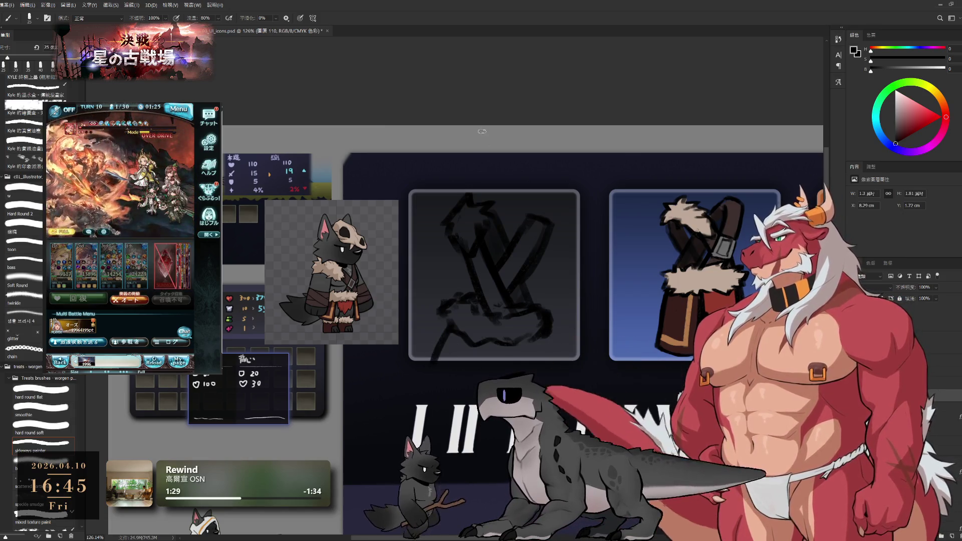
# Redraw and clean up the crossed-sticks sketch strokes in the left icon frame.
pyautogui.press('e')
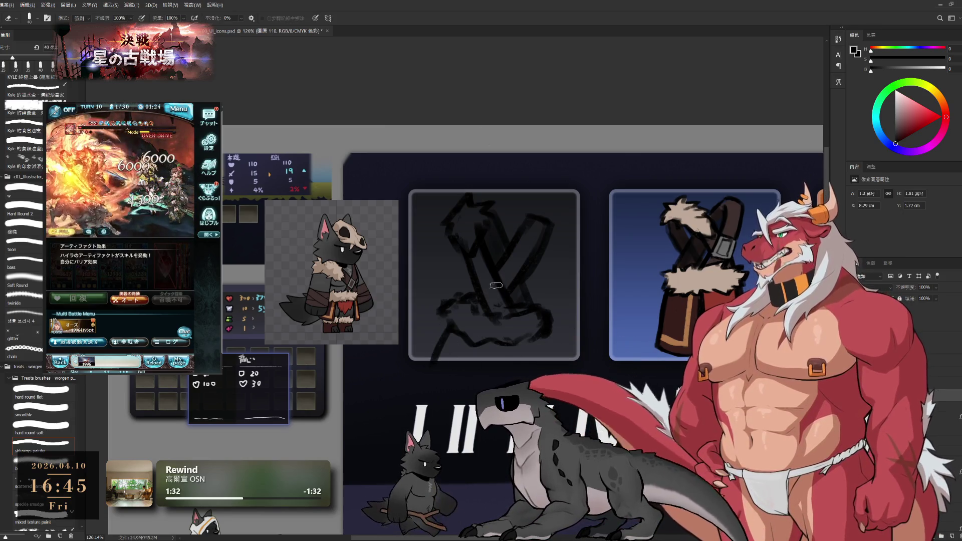
pyautogui.press('b')
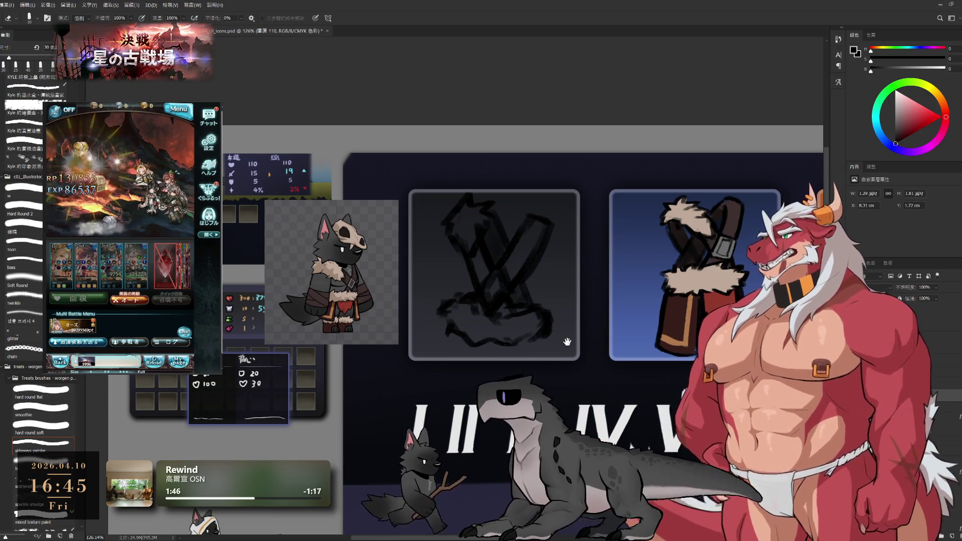
pyautogui.moveTo(567, 342); pyautogui.dragTo(604, 321)
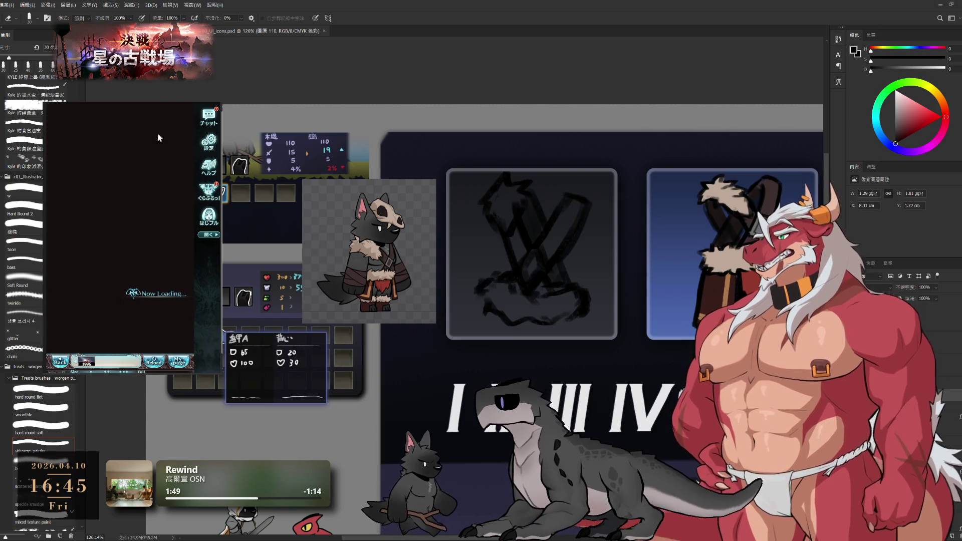
pyautogui.click(162, 343)
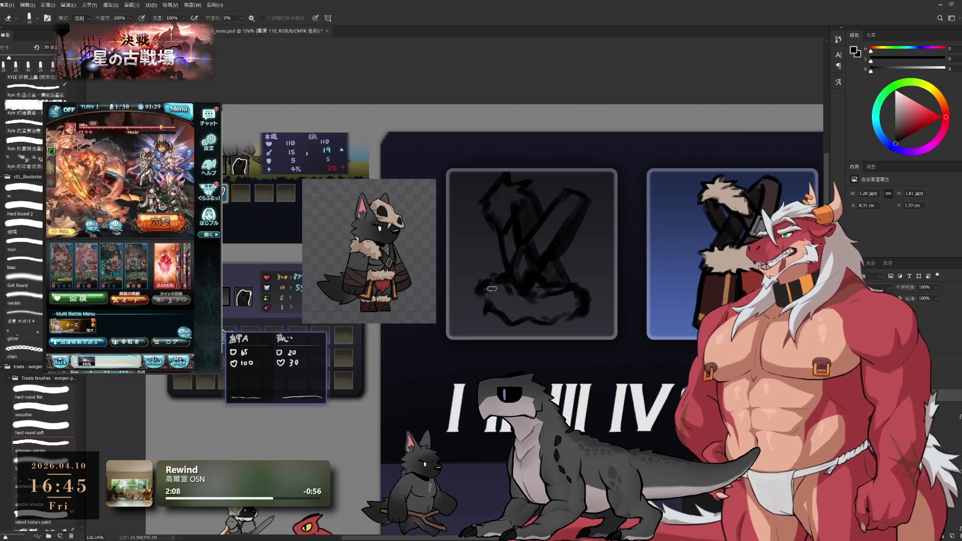
# Firm up the double-line sticks and the wrapped mound at the base, erasing stray marks.
pyautogui.press('b')
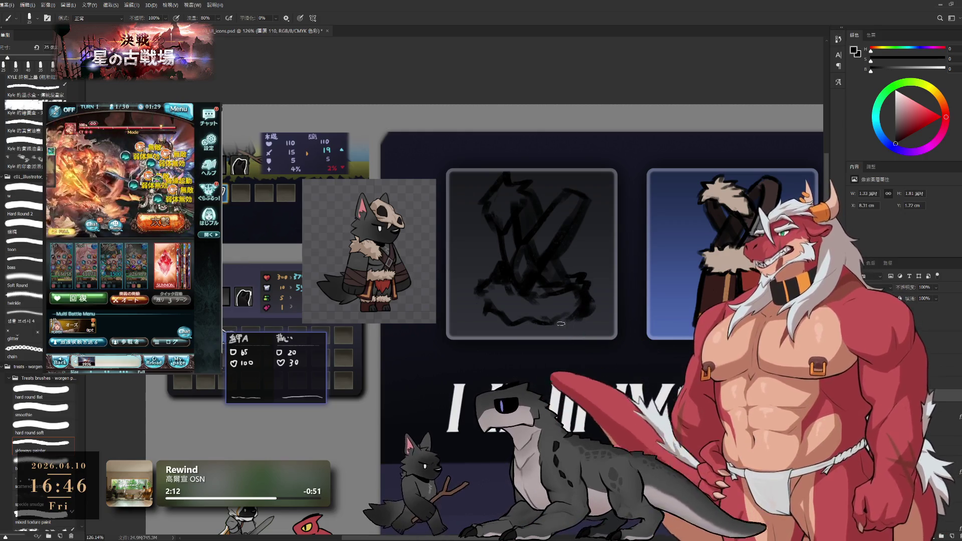
pyautogui.press('e')
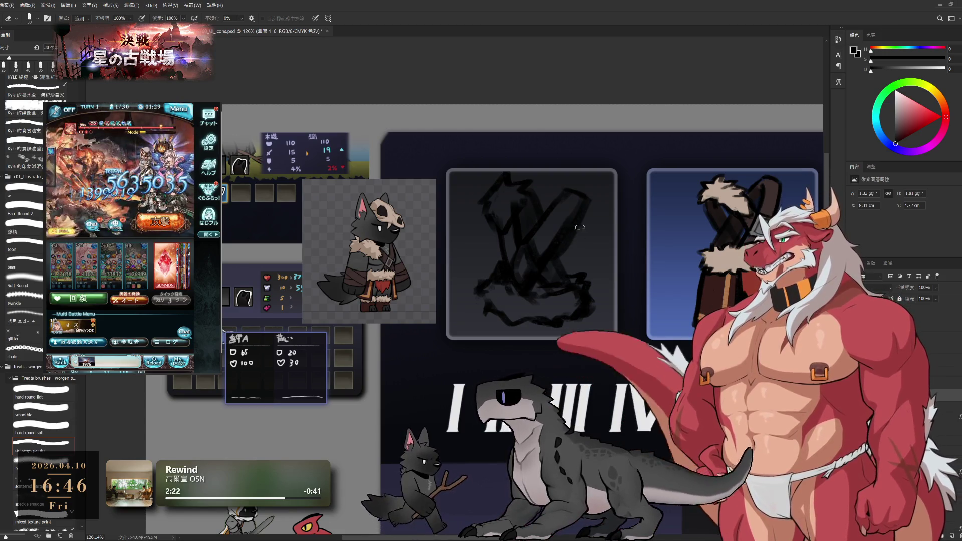
pyautogui.press('e')
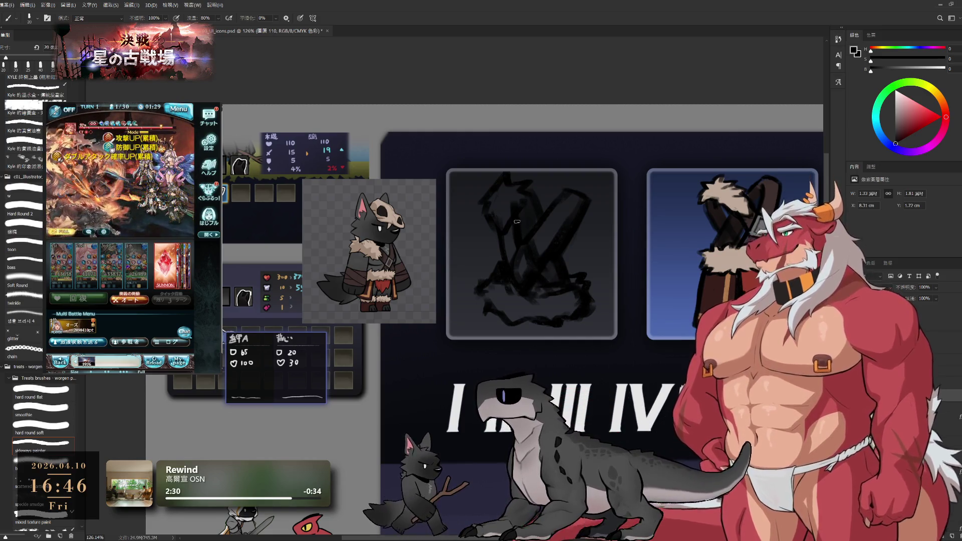
pyautogui.press('b')
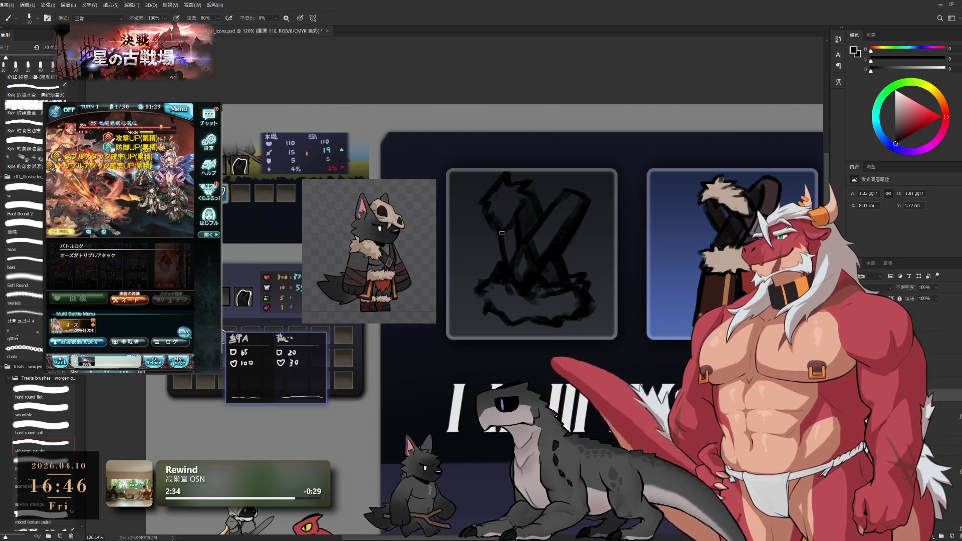
pyautogui.press('e')
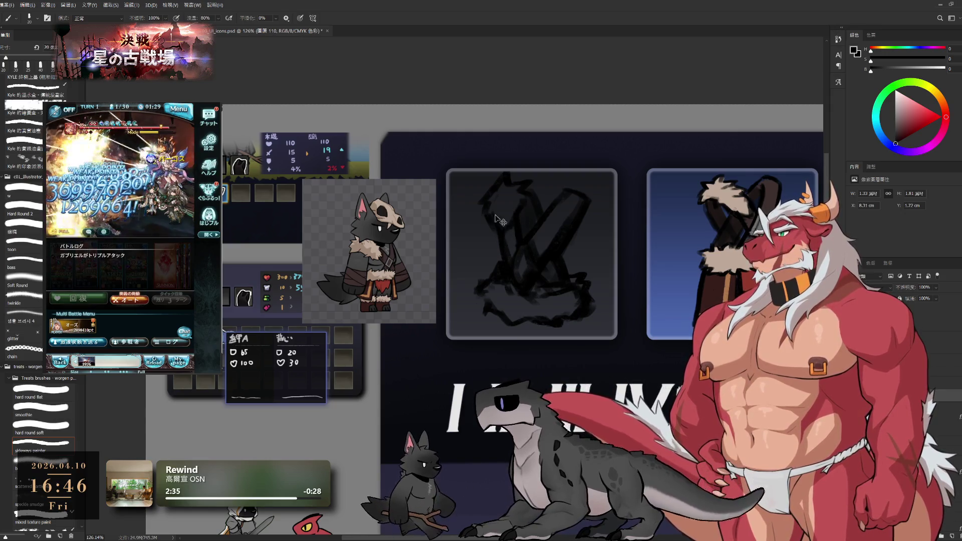
pyautogui.scroll(-3, 489, 286)
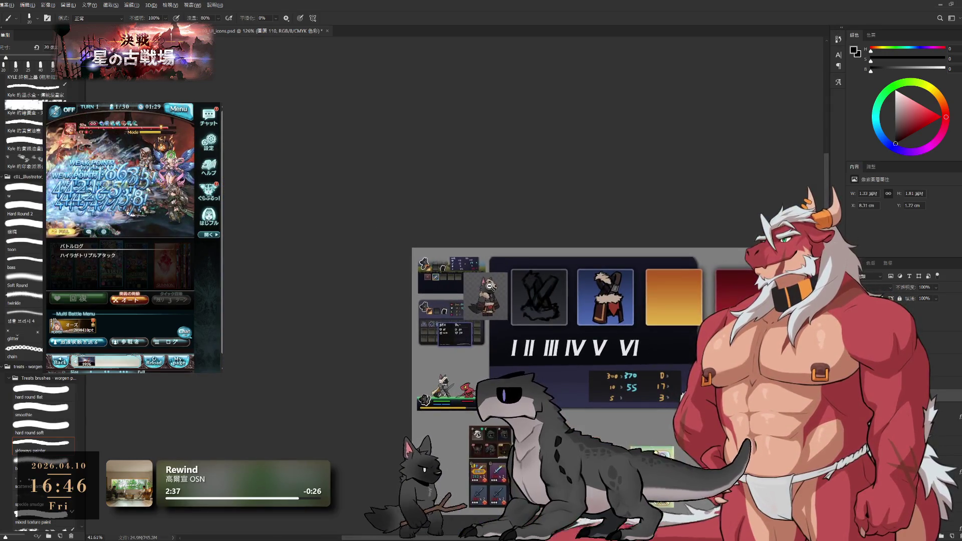
pyautogui.scroll(2, 489, 284)
pyautogui.scroll(2, 496, 263)
# Reshape the lower sketch strokes, add a new colouring layer and choose a brown for the sticks.
pyautogui.moveTo(501, 250)
pyautogui.mouseDown()
pyautogui.moveTo(583, 321)
pyautogui.moveTo(484, 328)
pyautogui.mouseUp()
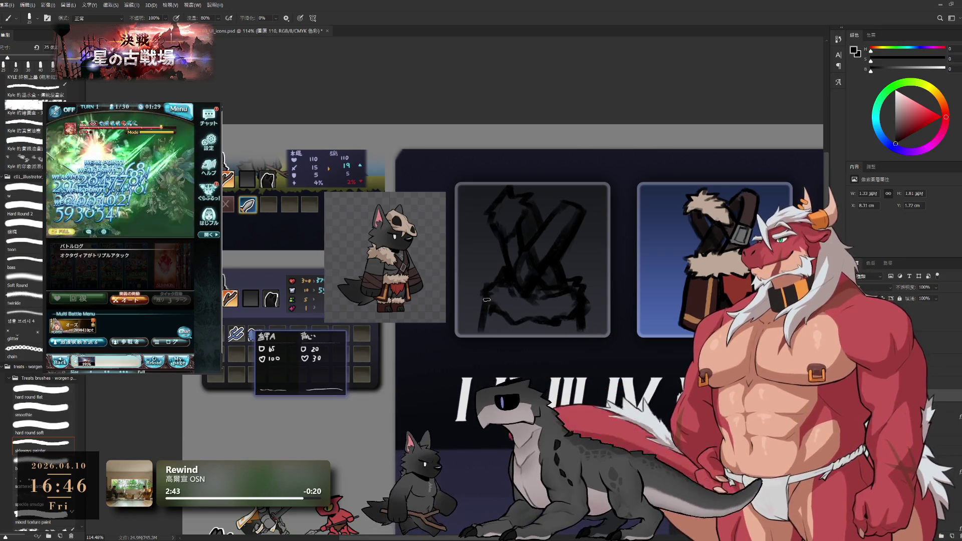
pyautogui.moveTo(508, 331)
pyautogui.mouseDown()
pyautogui.moveTo(515, 353)
pyautogui.moveTo(560, 325)
pyautogui.mouseUp()
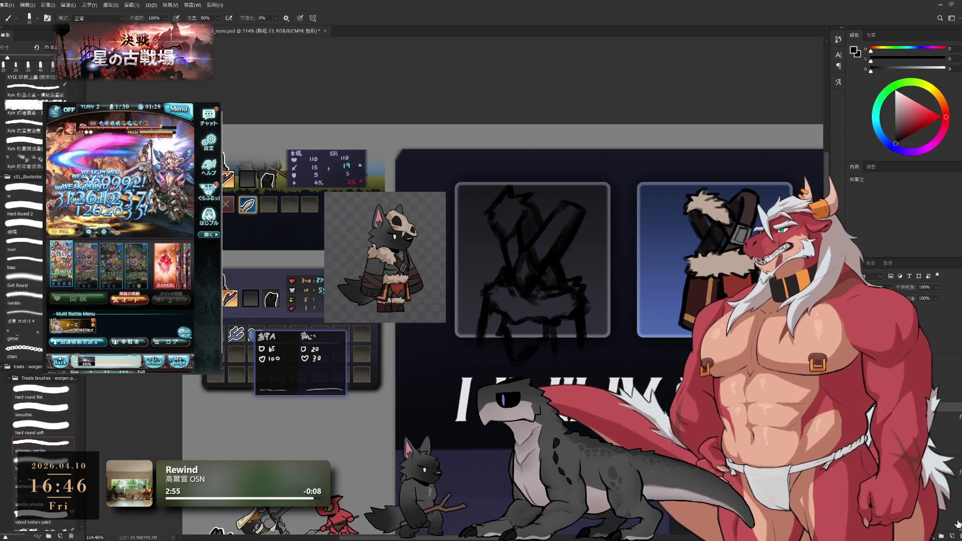
pyautogui.hotkey('ctrl', 'shift', 'alt', 'n')
pyautogui.keyDown('alt'); pyautogui.click(509, 241); pyautogui.keyUp('alt')
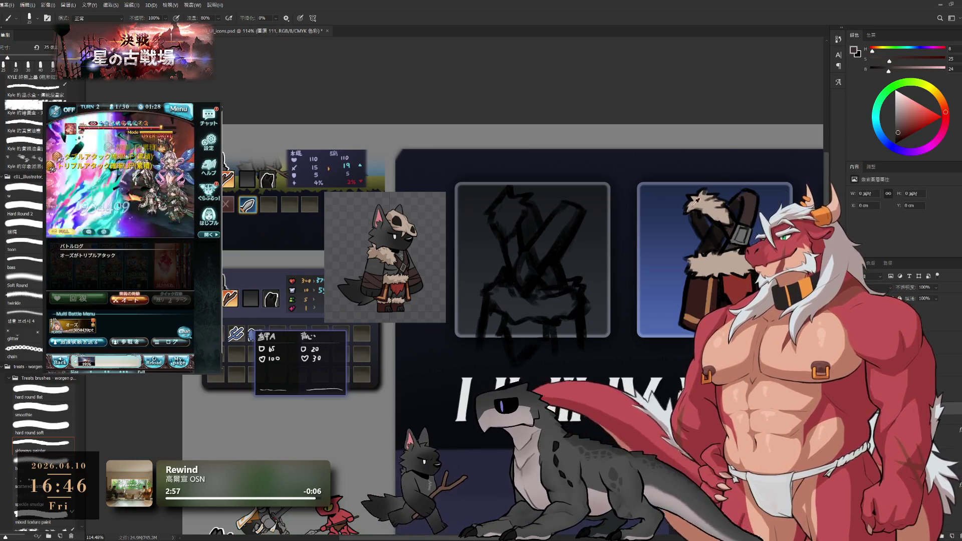
# Paint the crossed sticks and lower sketch dark brown.
pyautogui.moveTo(513, 227); pyautogui.dragTo(527, 261)
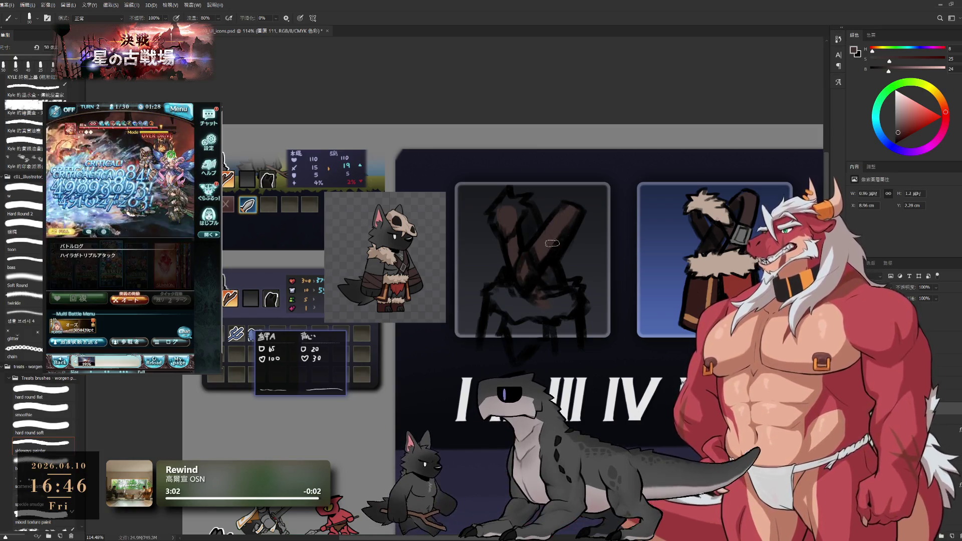
pyautogui.moveTo(511, 293); pyautogui.dragTo(489, 337)
pyautogui.moveTo(516, 306); pyautogui.dragTo(547, 290)
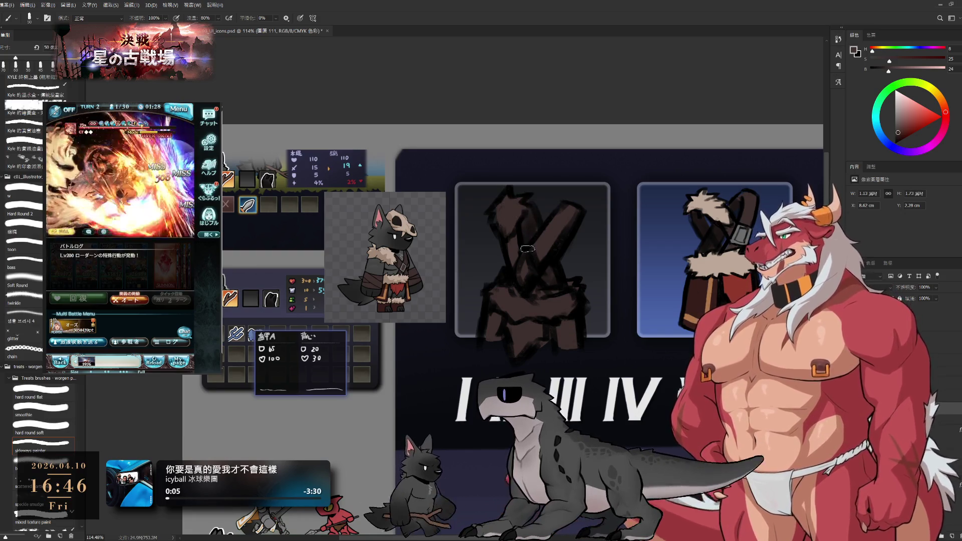
pyautogui.moveTo(500, 209); pyautogui.dragTo(505, 219)
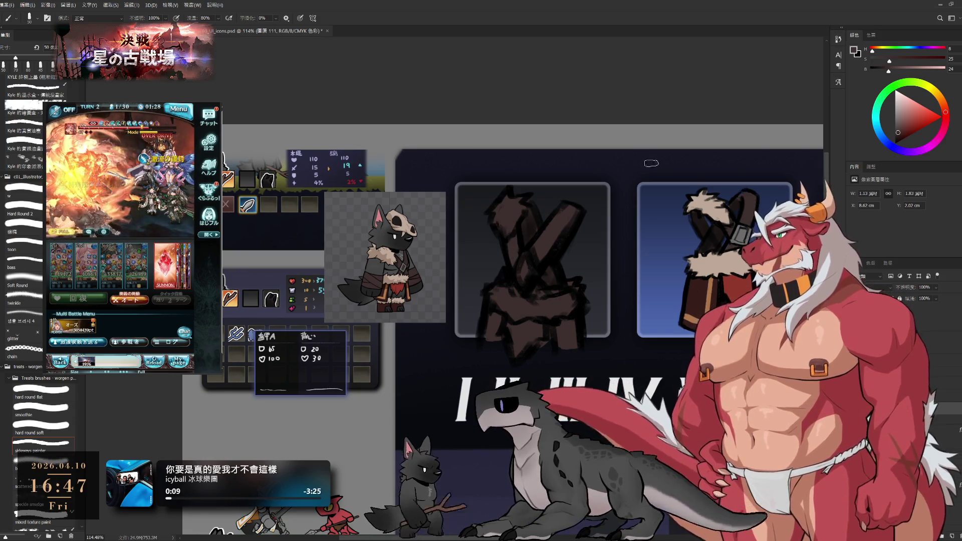
# Sample the light fur colour and paint beige fur on the stick tops and a band near the bottom.
pyautogui.keyDown('alt'); pyautogui.click(717, 208); pyautogui.keyUp('alt')
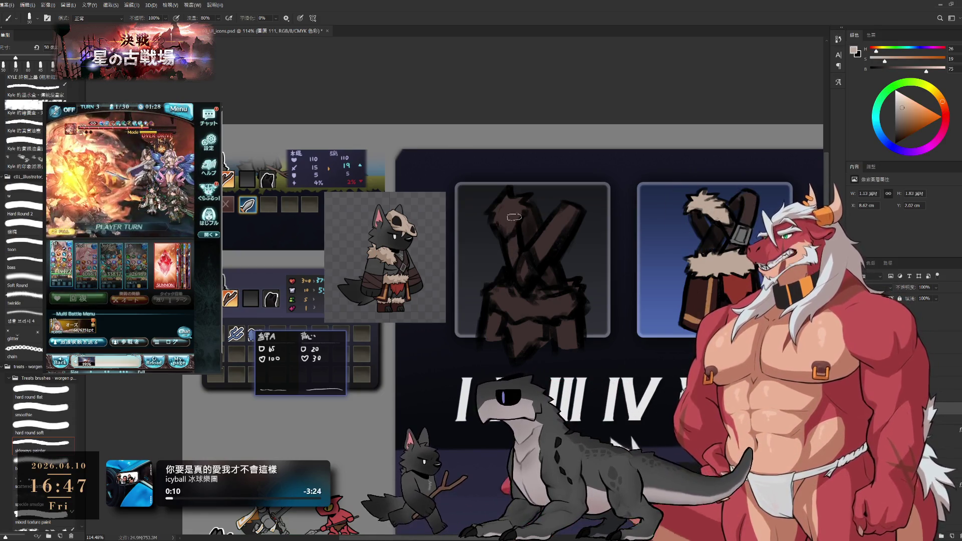
pyautogui.moveTo(508, 197); pyautogui.dragTo(502, 212)
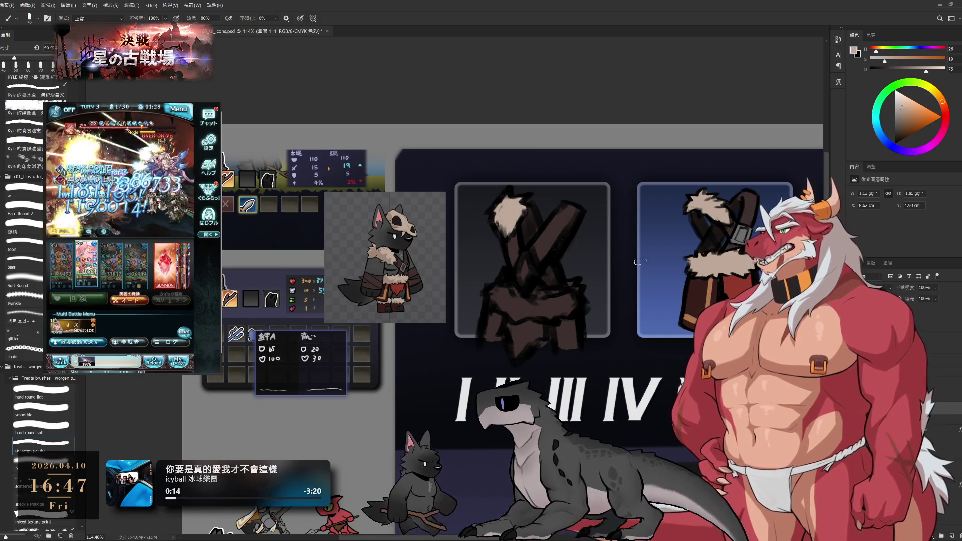
pyautogui.moveTo(488, 290)
pyautogui.mouseDown()
pyautogui.moveTo(508, 304)
pyautogui.moveTo(575, 289)
pyautogui.mouseUp()
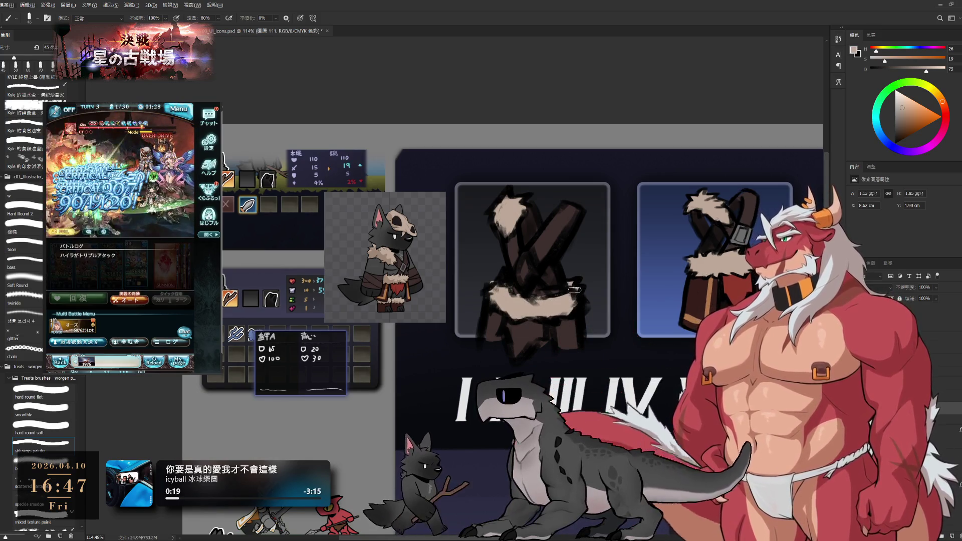
pyautogui.keyDown('alt'); pyautogui.click(537, 326); pyautogui.keyUp('alt')
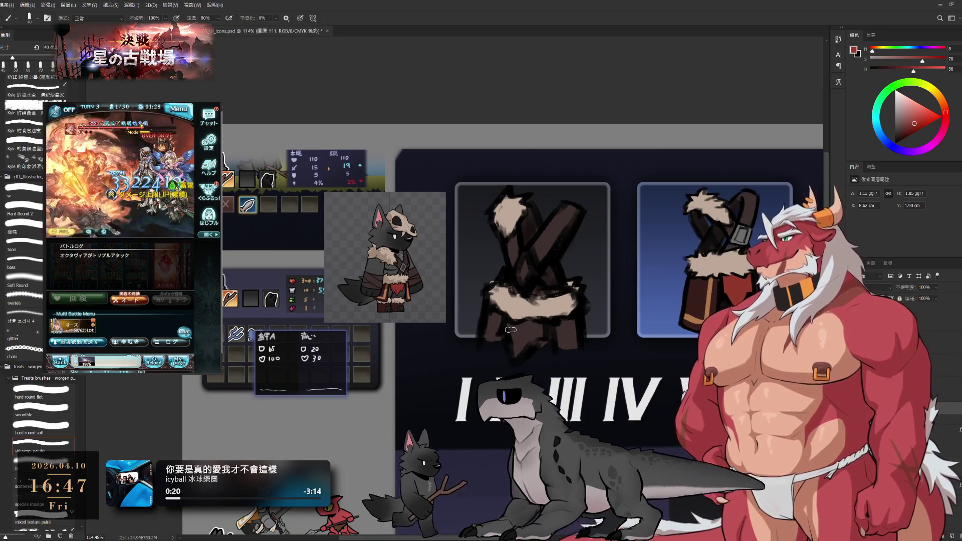
# Paint dark red cloth below the fur, sample the neighbouring strap's grey and shrink the brush for the strap.
pyautogui.moveTo(510, 329); pyautogui.dragTo(518, 341)
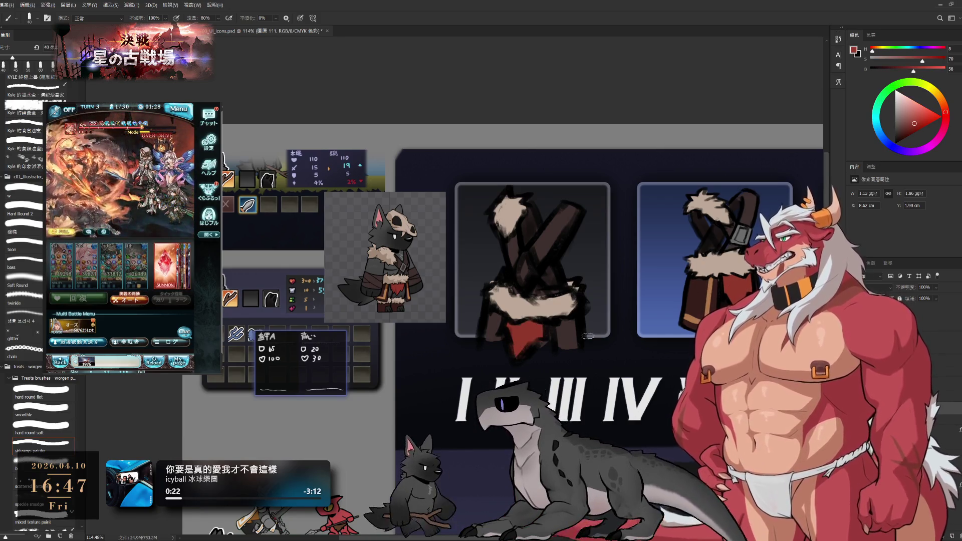
pyautogui.keyDown('alt'); pyautogui.click(560, 347); pyautogui.keyUp('alt')
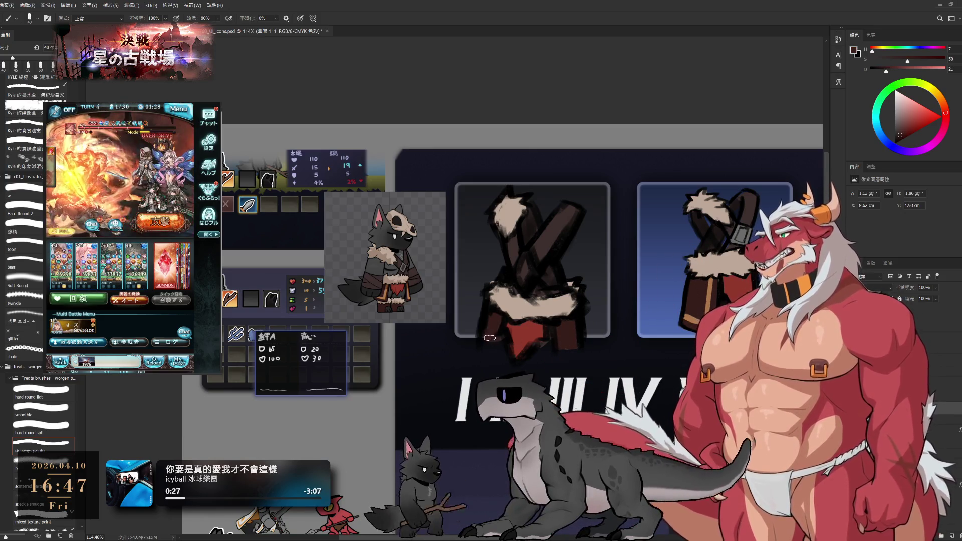
pyautogui.keyDown('alt'); pyautogui.click(743, 235); pyautogui.keyUp('alt')
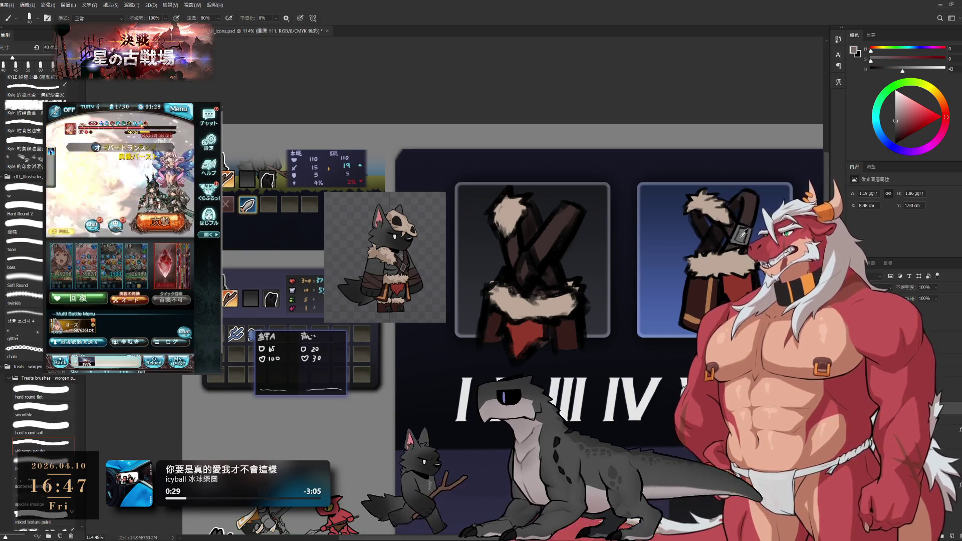
pyautogui.keyDown('ctrl'); pyautogui.click(530, 270); pyautogui.keyUp('ctrl')
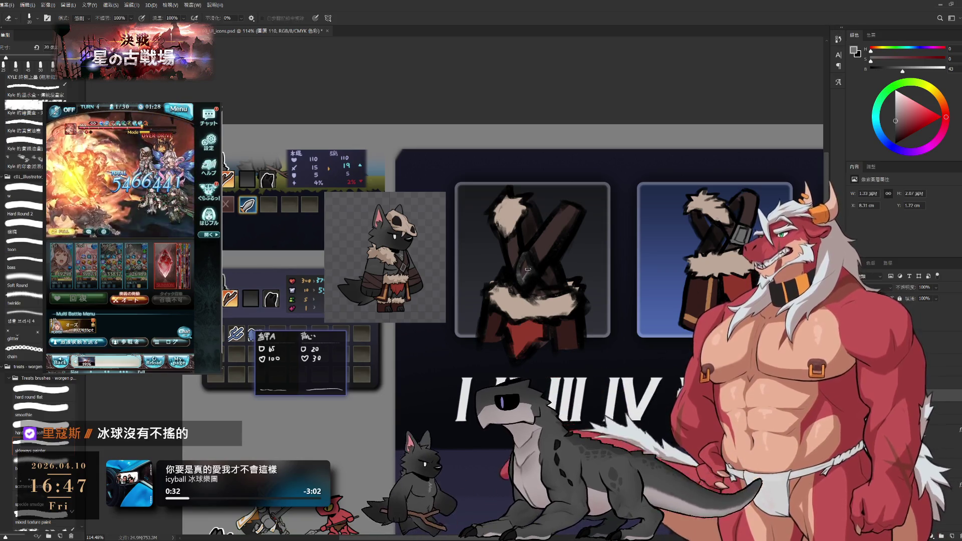
pyautogui.press('[')
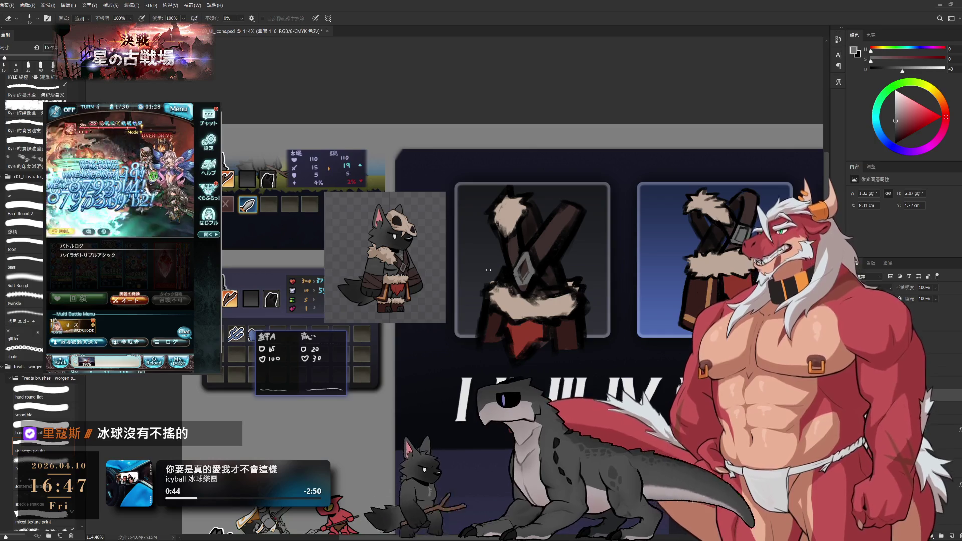
pyautogui.scroll(-6, 487, 270)
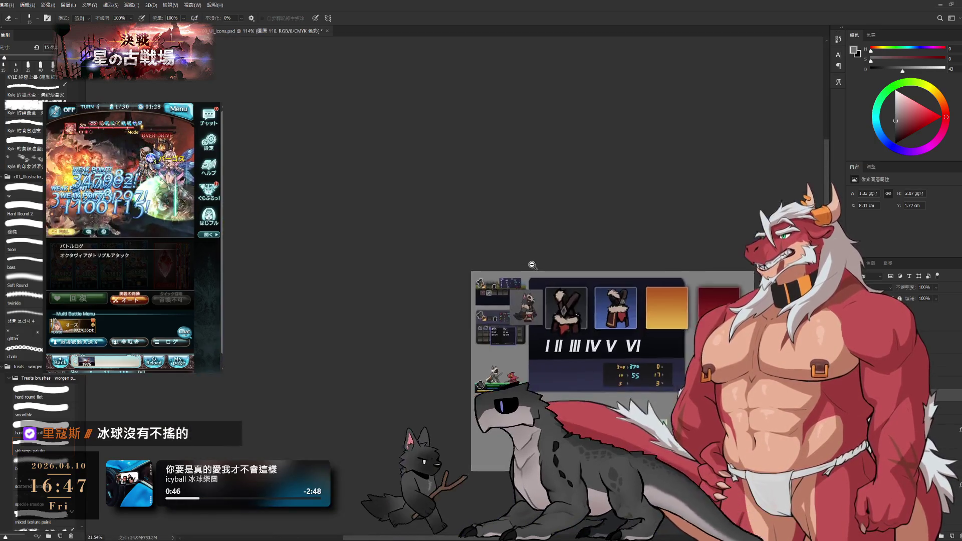
pyautogui.scroll(2, 528, 263)
pyautogui.scroll(2, 542, 273)
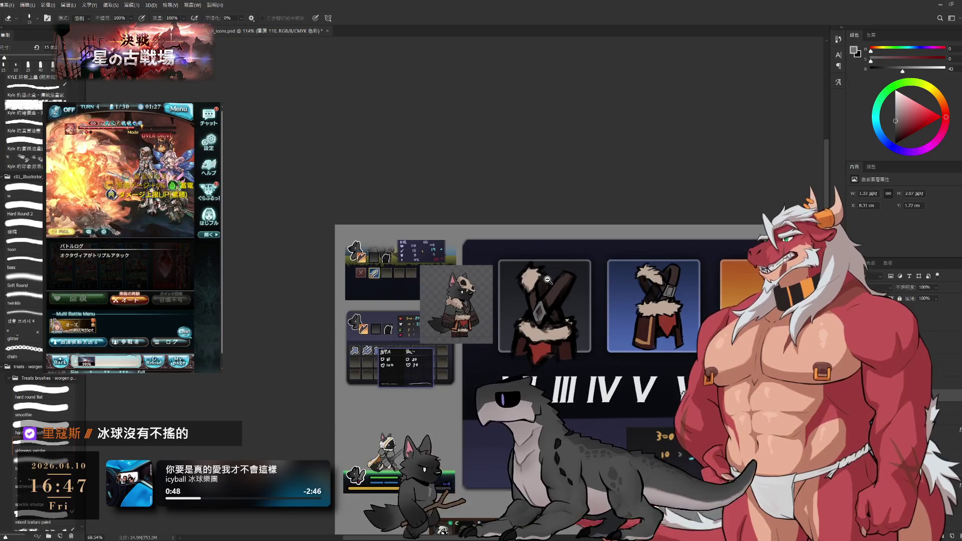
pyautogui.scroll(2, 553, 285)
pyautogui.scroll(-1, 554, 285)
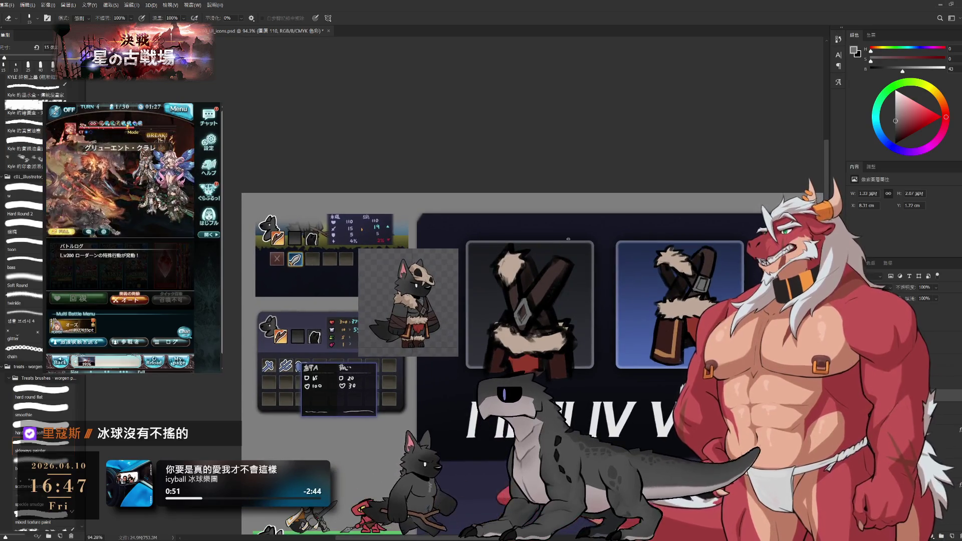
pyautogui.scroll(2, 513, 323)
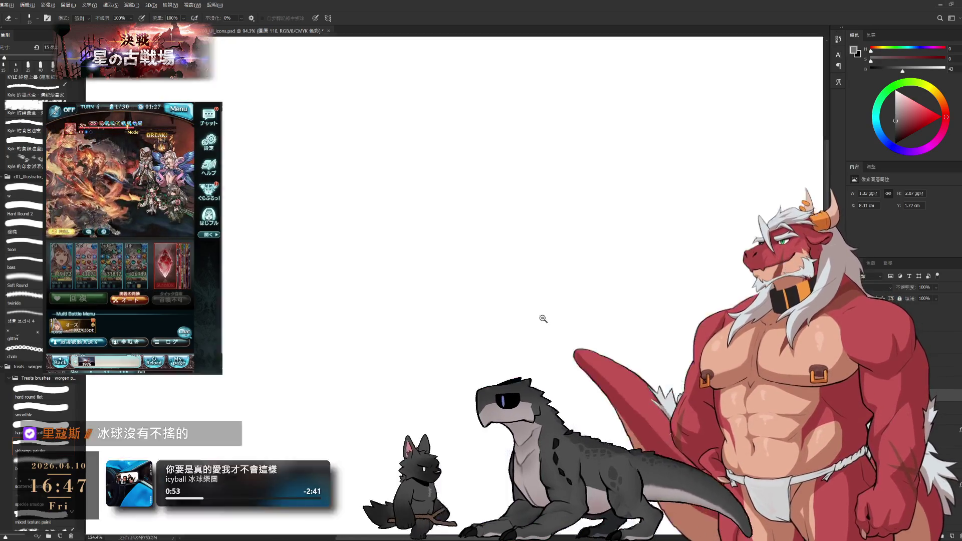
# Shade the sticks with a darker brown, erasing and repainting as needed.
pyautogui.press('b')
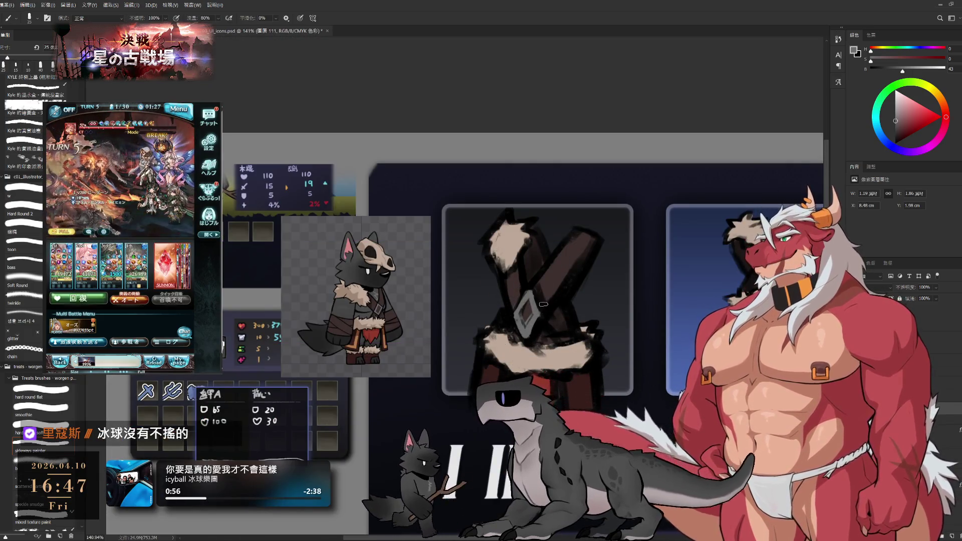
pyautogui.keyDown('alt'); pyautogui.click(525, 321); pyautogui.keyUp('alt')
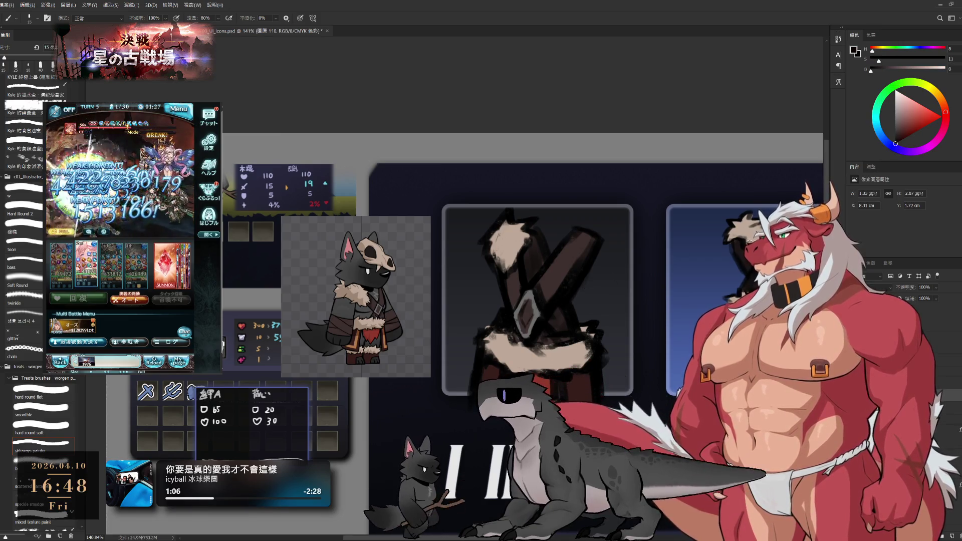
pyautogui.press('e')
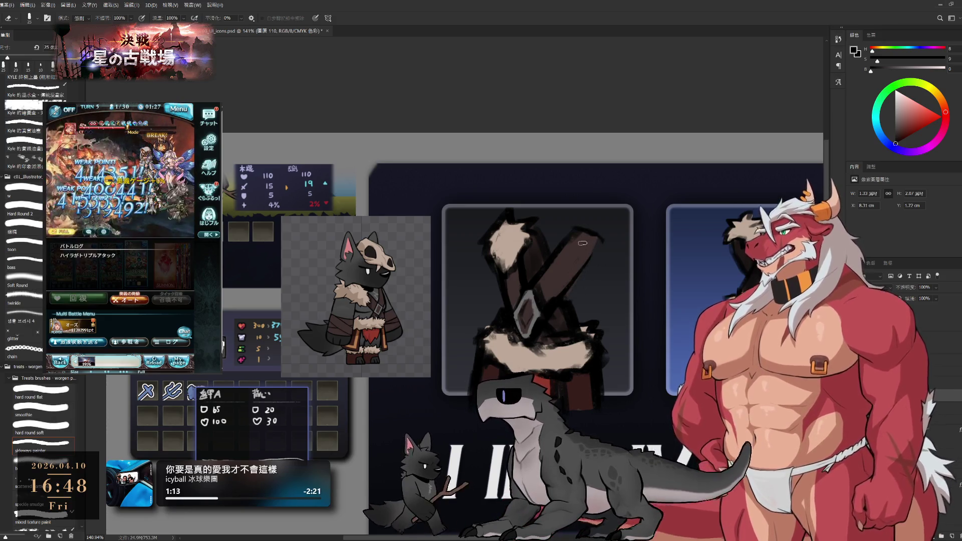
pyautogui.press('b')
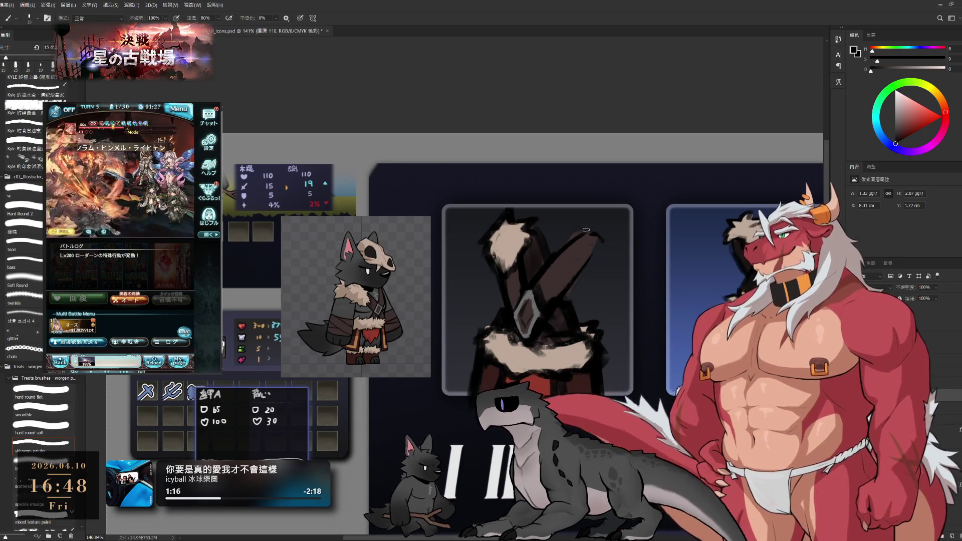
pyautogui.press('e')
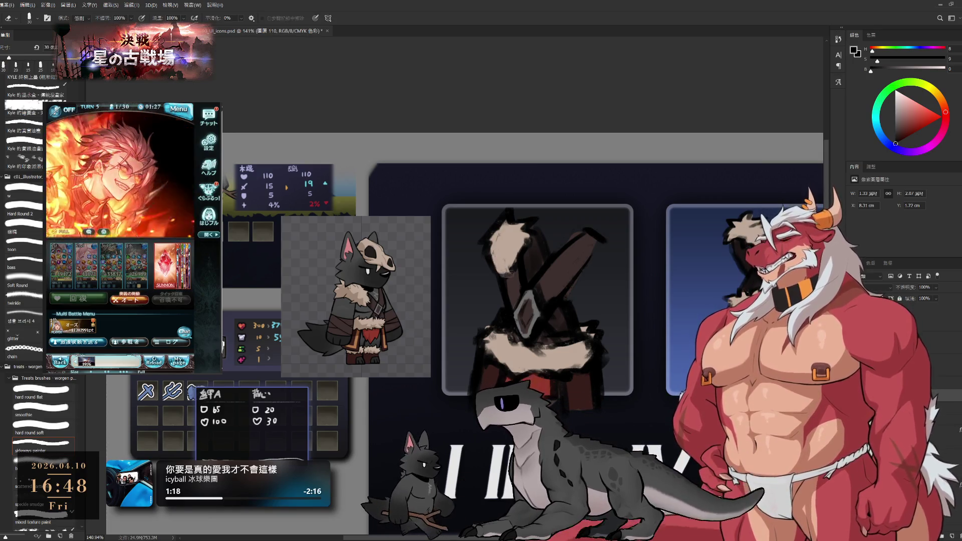
pyautogui.press('b')
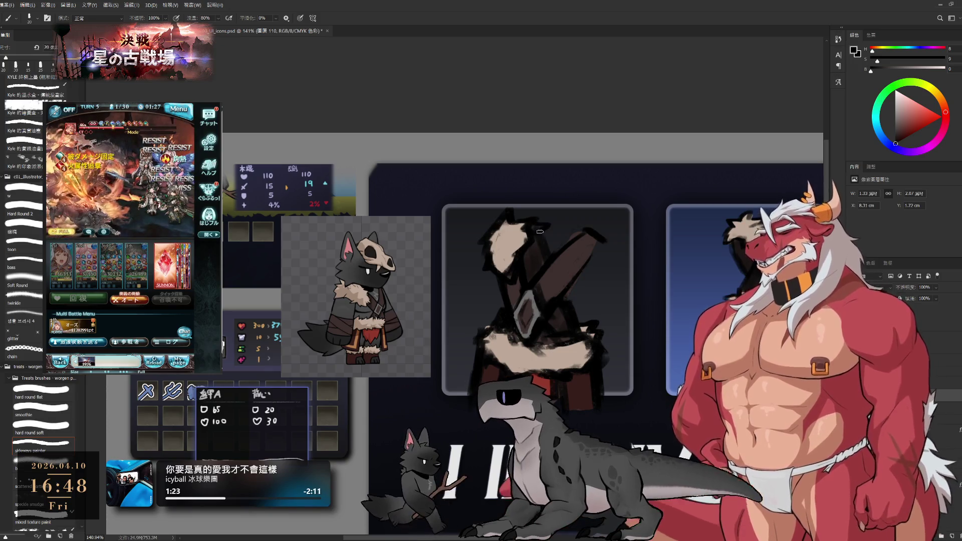
# Add a thin beige highlight along one stick edge and deepen the shading with sampled dark browns.
pyautogui.keyDown('alt'); pyautogui.click(506, 243); pyautogui.keyUp('alt')
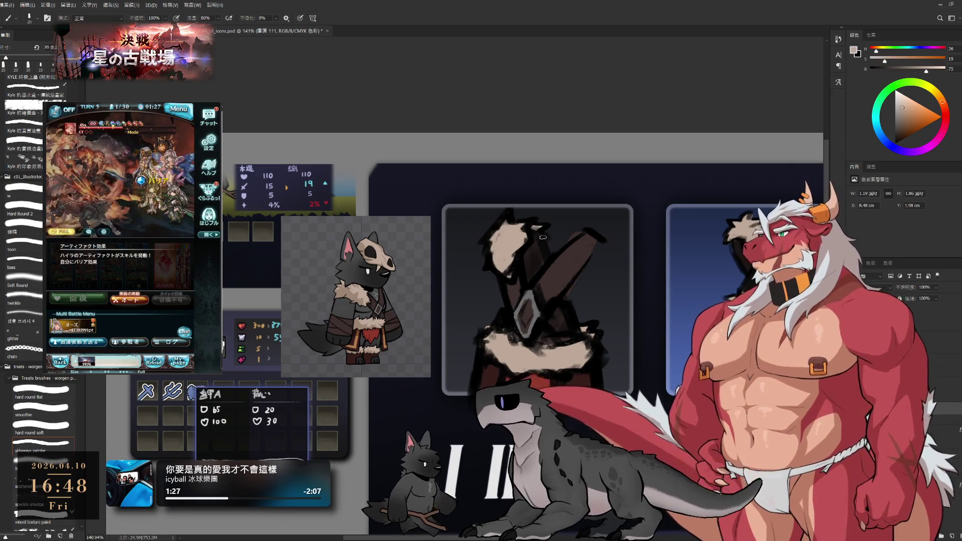
pyautogui.moveTo(591, 253); pyautogui.dragTo(571, 271)
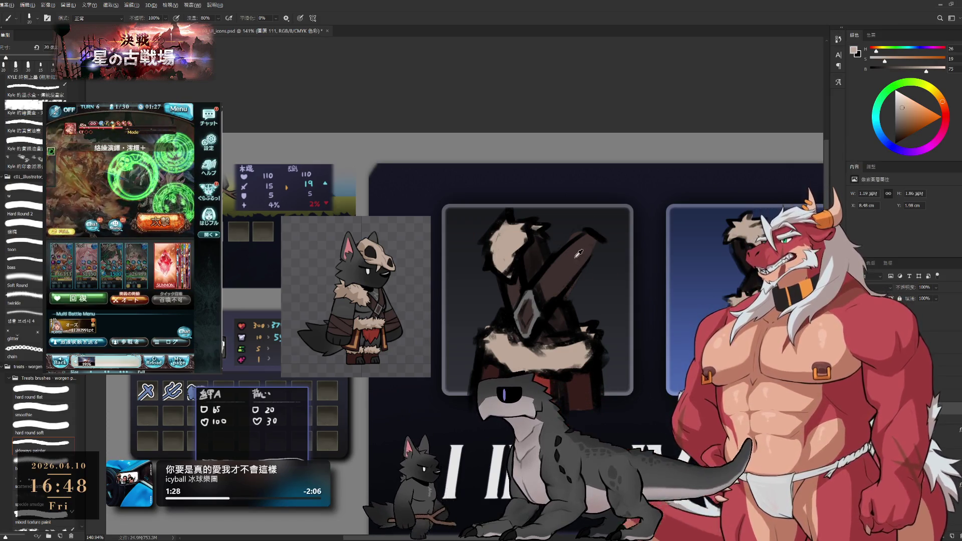
pyautogui.keyDown('alt'); pyautogui.click(579, 262); pyautogui.keyUp('alt')
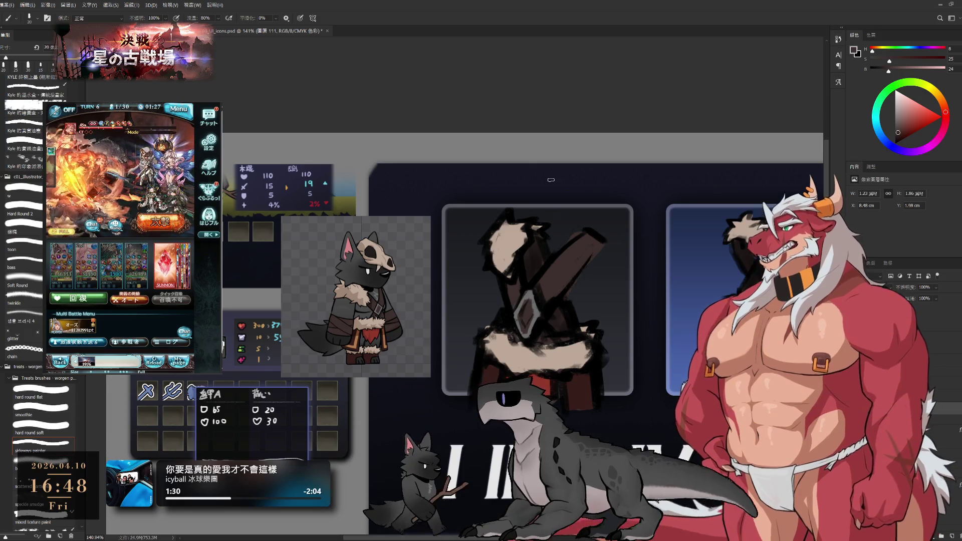
pyautogui.press('e')
pyautogui.press('b')
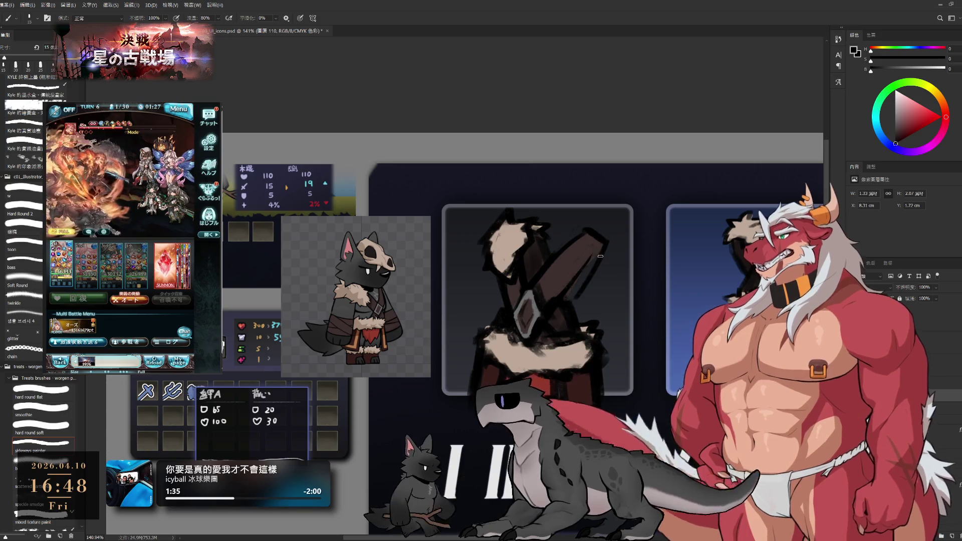
pyautogui.keyDown('alt'); pyautogui.click(565, 266); pyautogui.keyUp('alt')
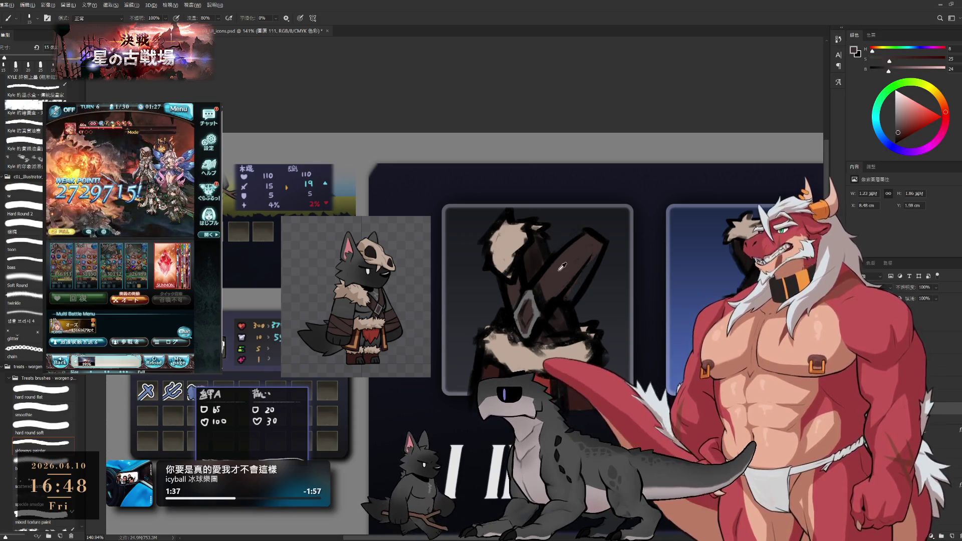
pyautogui.keyDown('alt'); pyautogui.click(582, 297); pyautogui.keyUp('alt')
pyautogui.moveTo(565, 300)
pyautogui.mouseDown()
pyautogui.moveTo(602, 238)
pyautogui.moveTo(533, 275)
pyautogui.mouseUp()
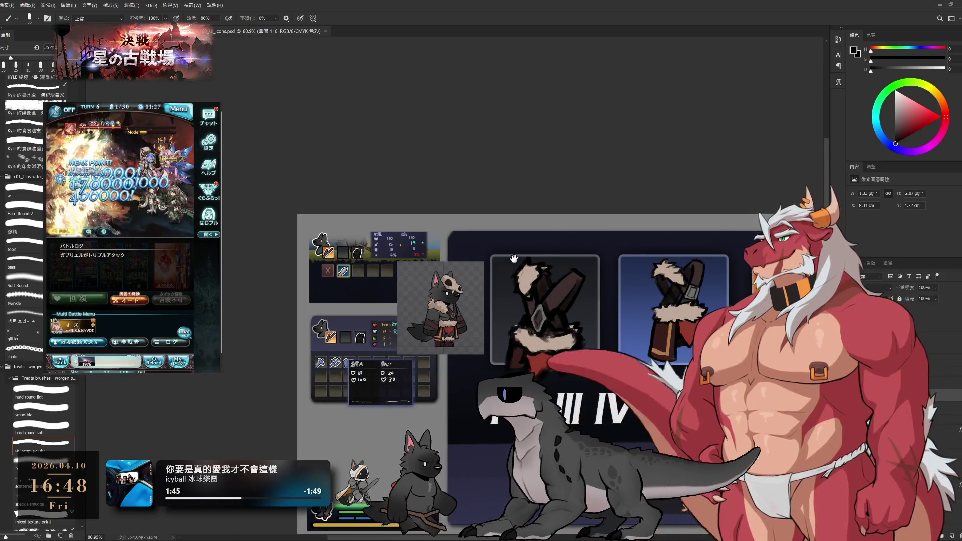
# Zoom in on the first icon and sample the clothing's brown for edge accents.
pyautogui.moveTo(540, 271)
pyautogui.mouseDown()
pyautogui.moveTo(453, 251)
pyautogui.moveTo(503, 286)
pyautogui.mouseUp()
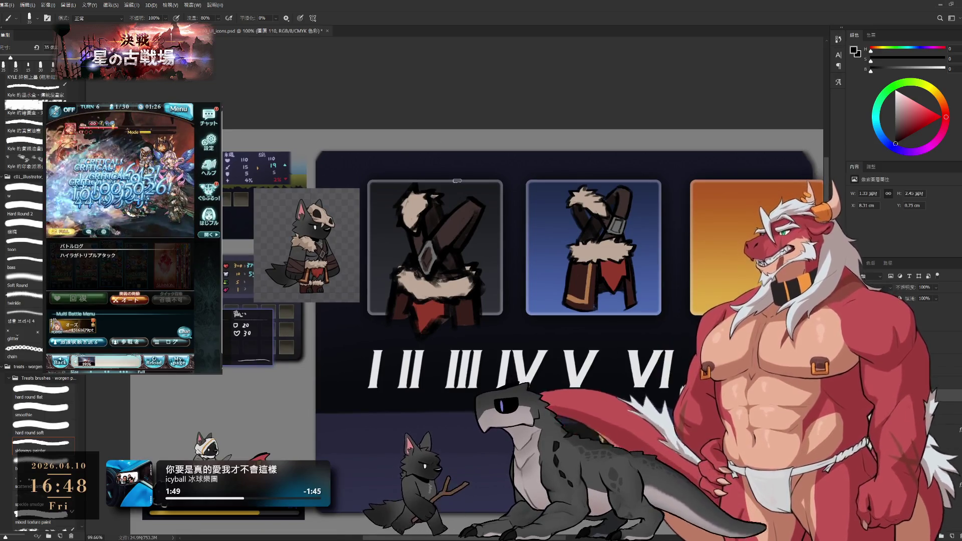
pyautogui.keyDown('alt'); pyautogui.click(591, 290); pyautogui.keyUp('alt')
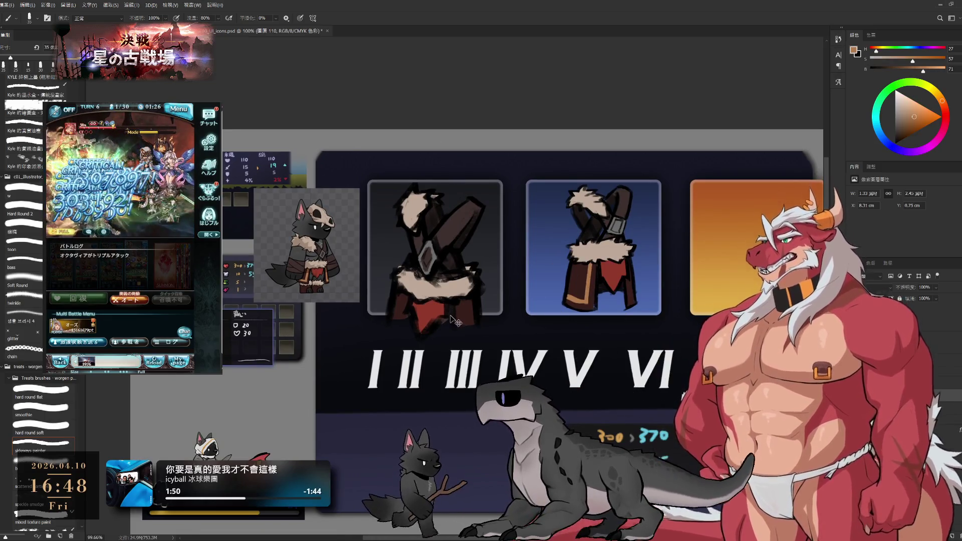
pyautogui.moveTo(454, 322); pyautogui.dragTo(467, 319)
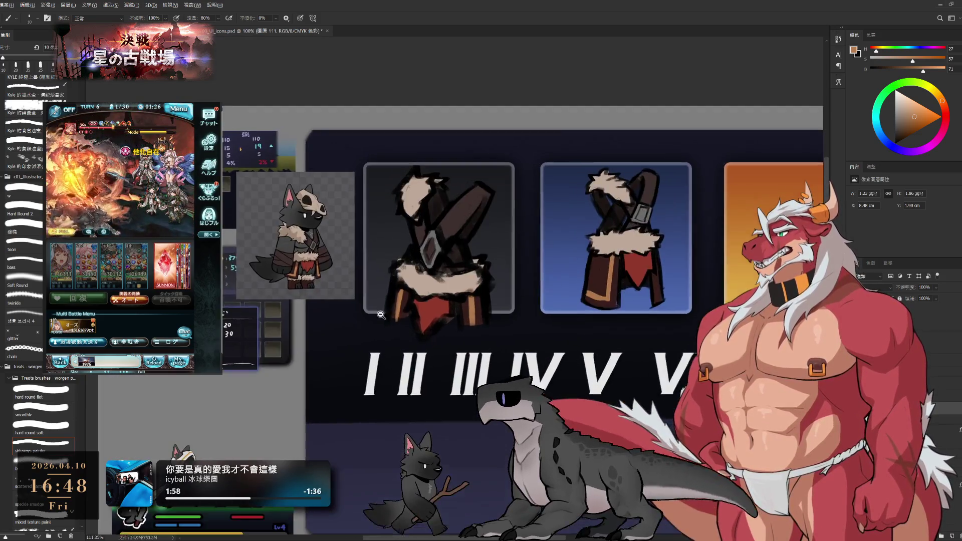
pyautogui.moveTo(385, 321); pyautogui.dragTo(464, 343)
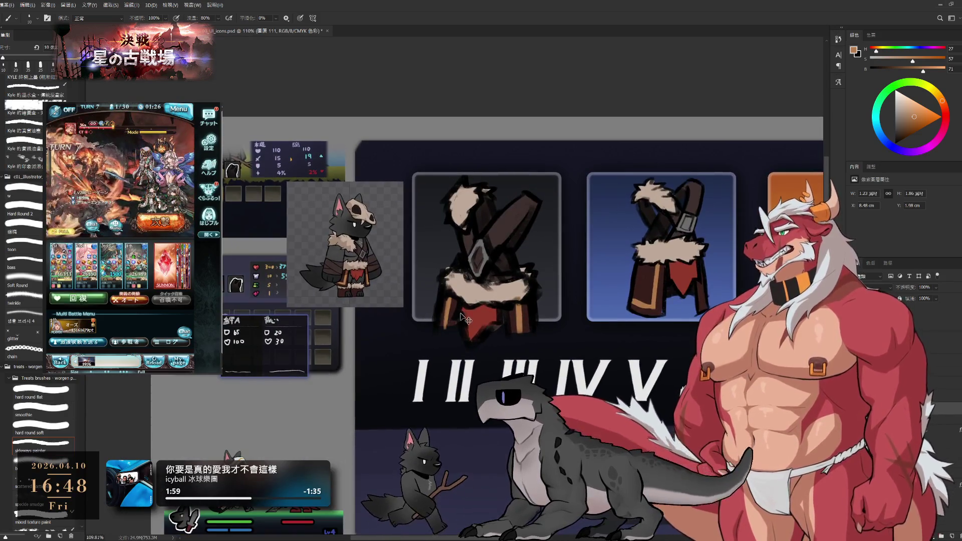
# Hide the rough sketch over the first icon and pick a dark red colour.
pyautogui.press('Delete')
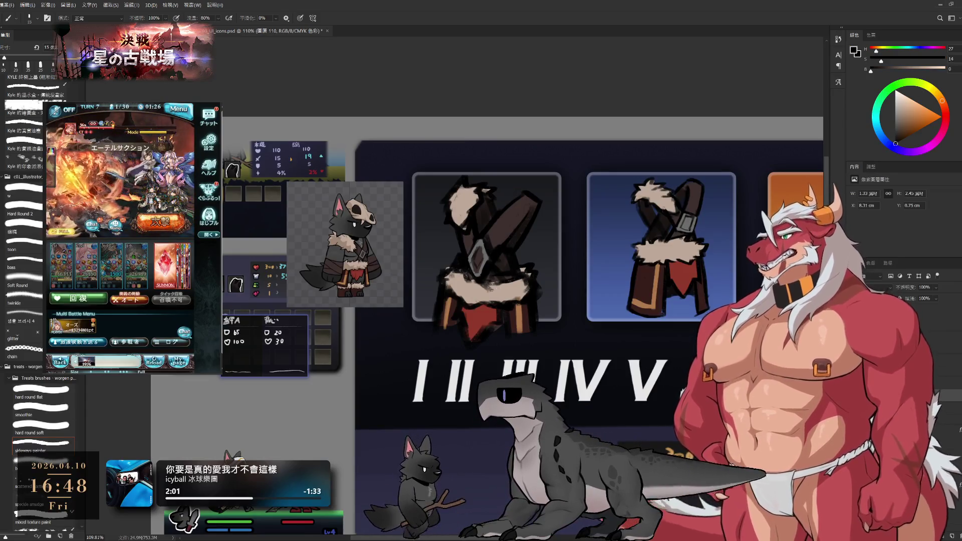
pyautogui.press('b')
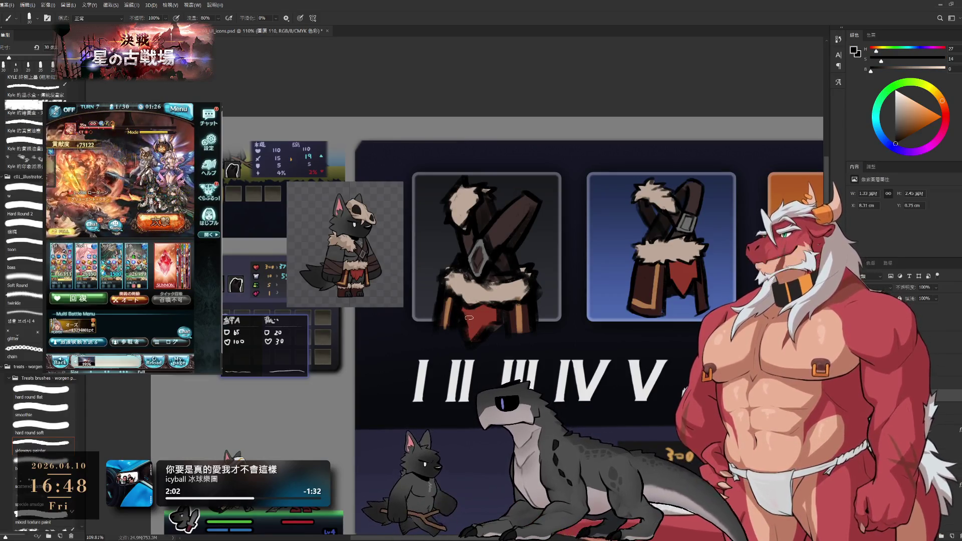
pyautogui.press('e')
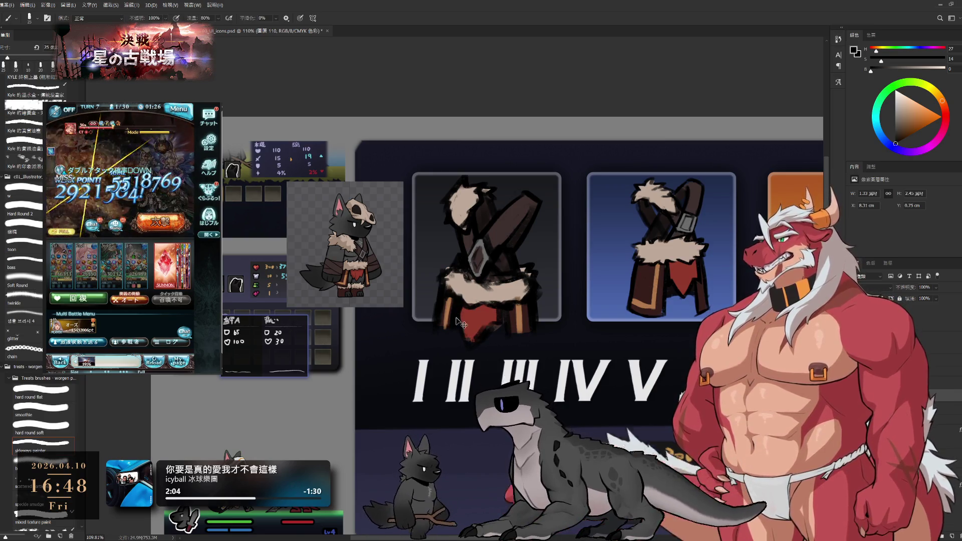
pyautogui.press('b')
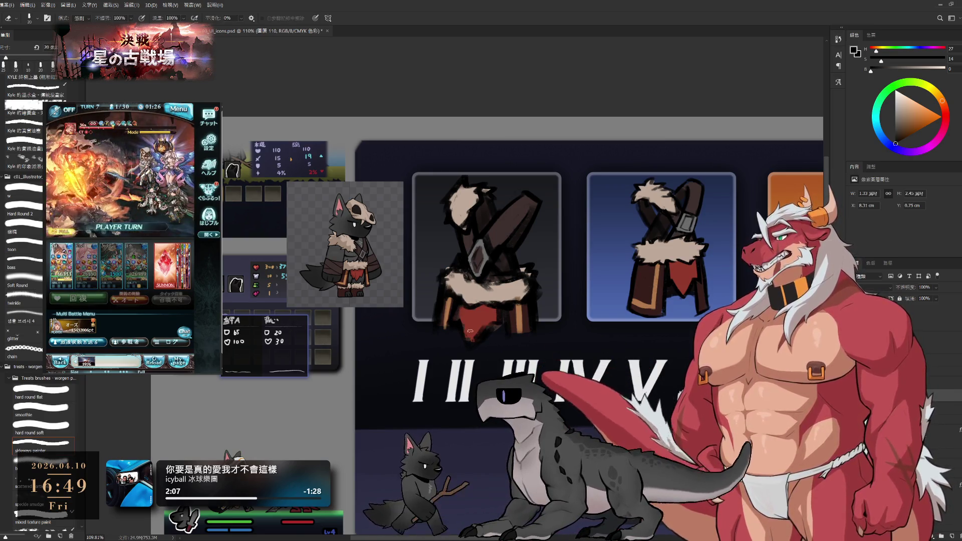
pyautogui.keyDown('alt'); pyautogui.click(478, 331); pyautogui.keyUp('alt')
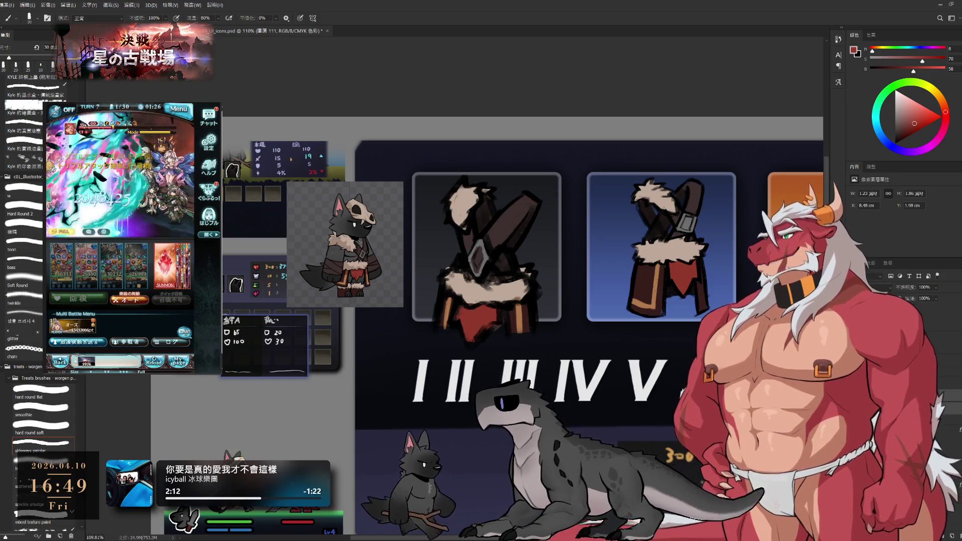
# Scale the first icon's artwork down to about 93% and confirm the transform.
pyautogui.hotkey('ctrl', 't')
pyautogui.moveTo(517, 329); pyautogui.dragTo(489, 340)
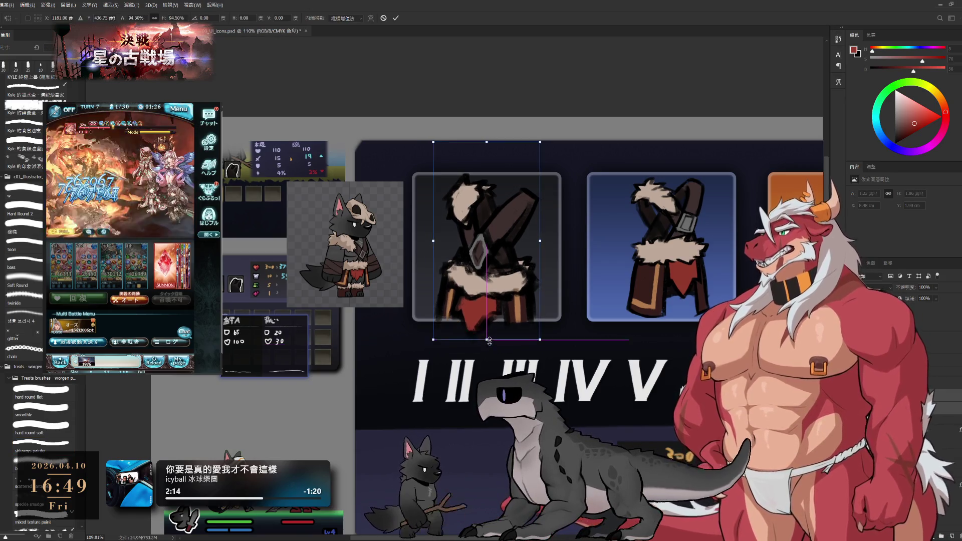
pyautogui.press('Return')
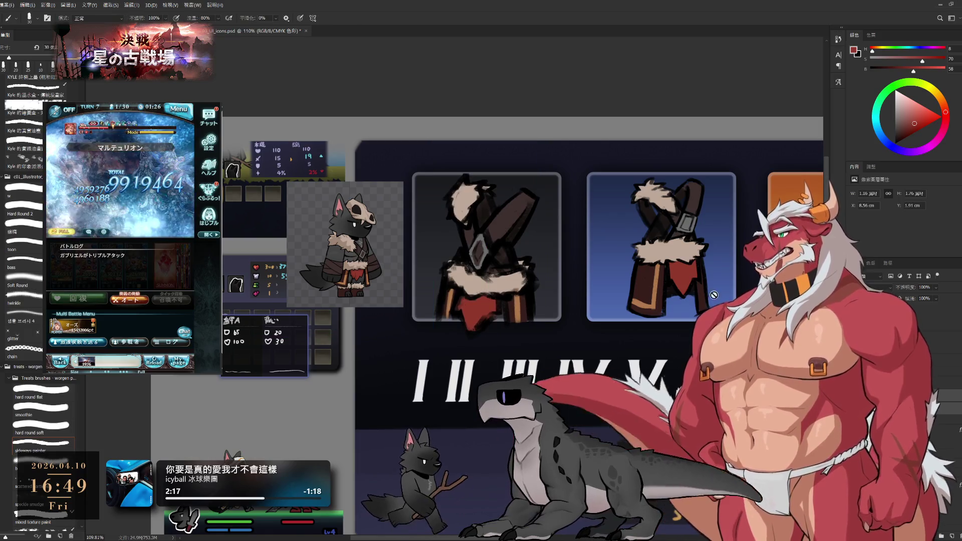
pyautogui.scroll(-3, 655, 289)
pyautogui.scroll(-1, 639, 301)
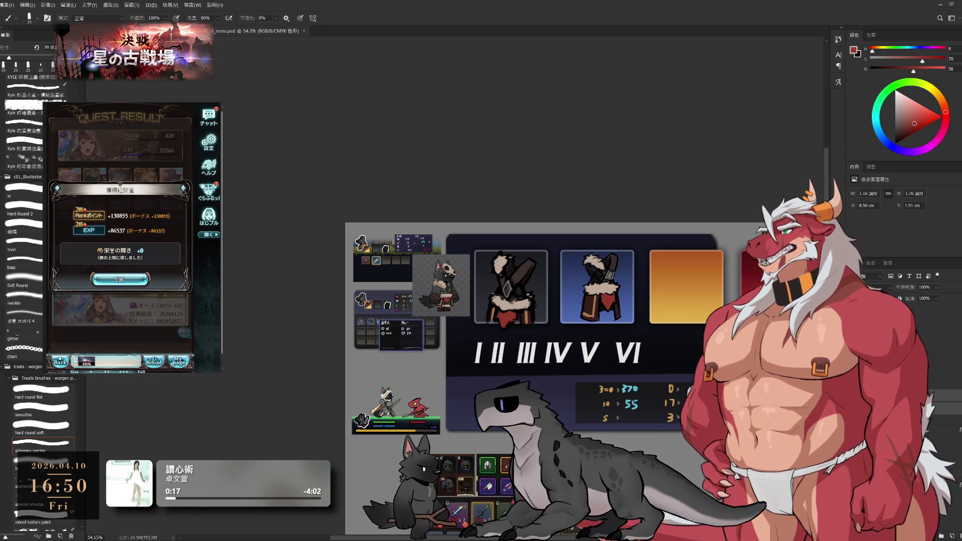
# Dismiss the game's quest result screens and zoom in on the centre icon.
pyautogui.click(135, 276)
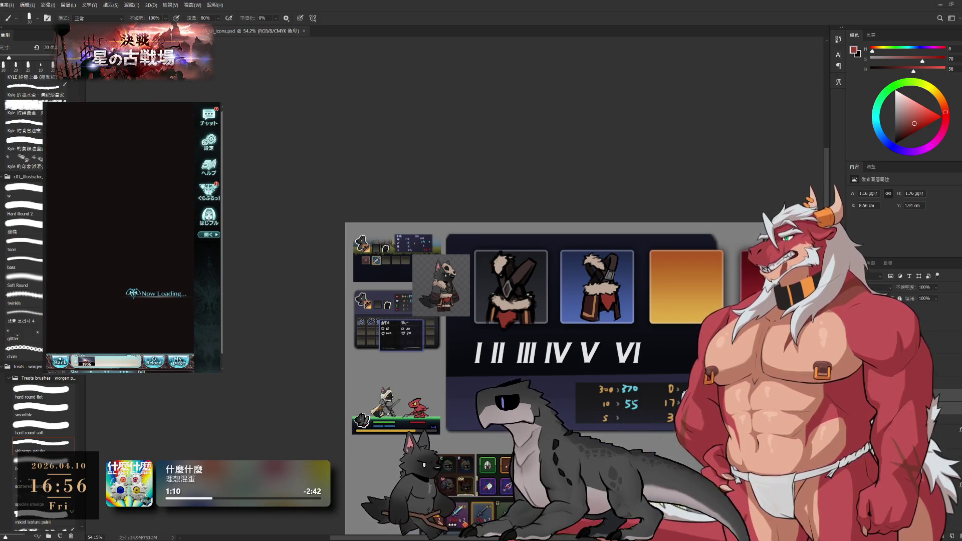
pyautogui.click(120, 278)
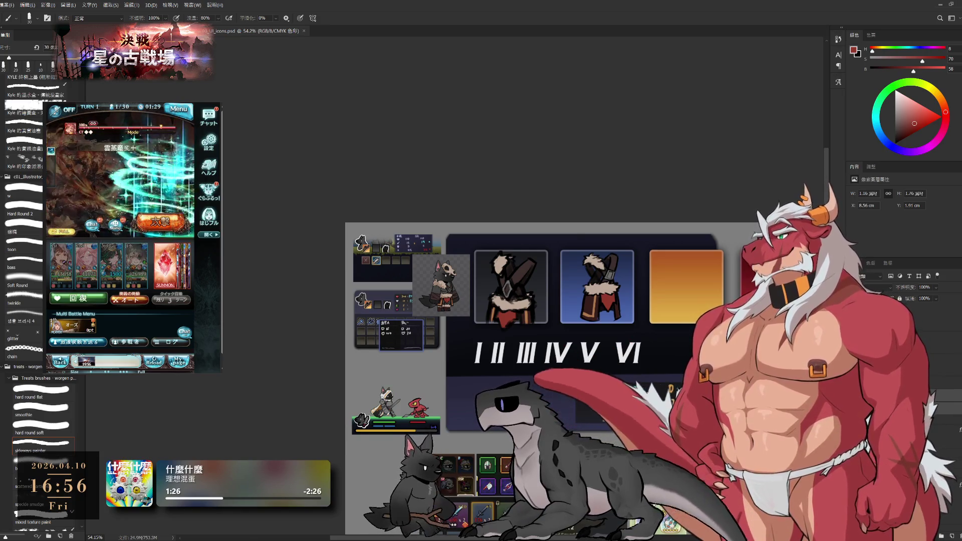
pyautogui.moveTo(570, 333); pyautogui.dragTo(628, 343)
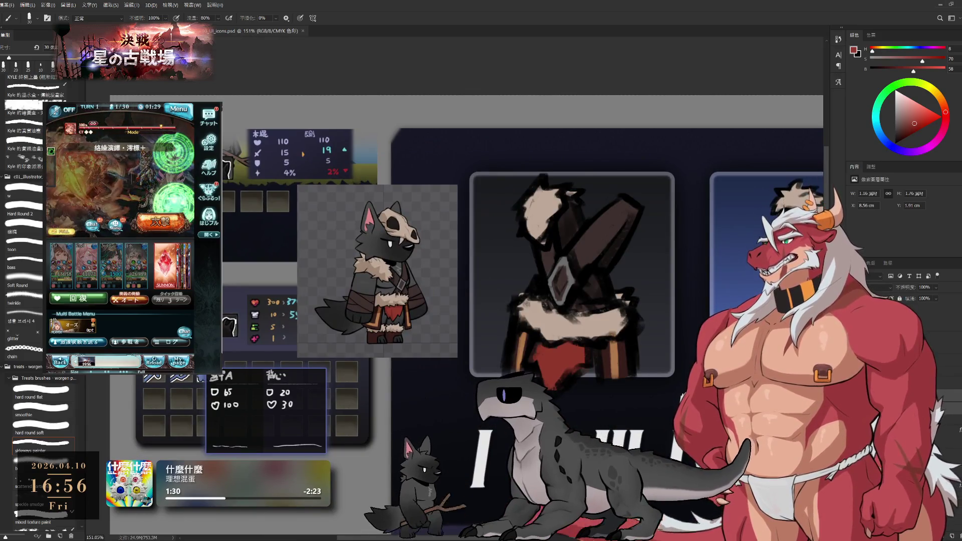
# Check the sketch under the paint, then fade the icon artwork group to low opacity.
pyautogui.hotkey('ctrl', ',')
pyautogui.hotkey('ctrl', ',')
pyautogui.hotkey('ctrl', ',')
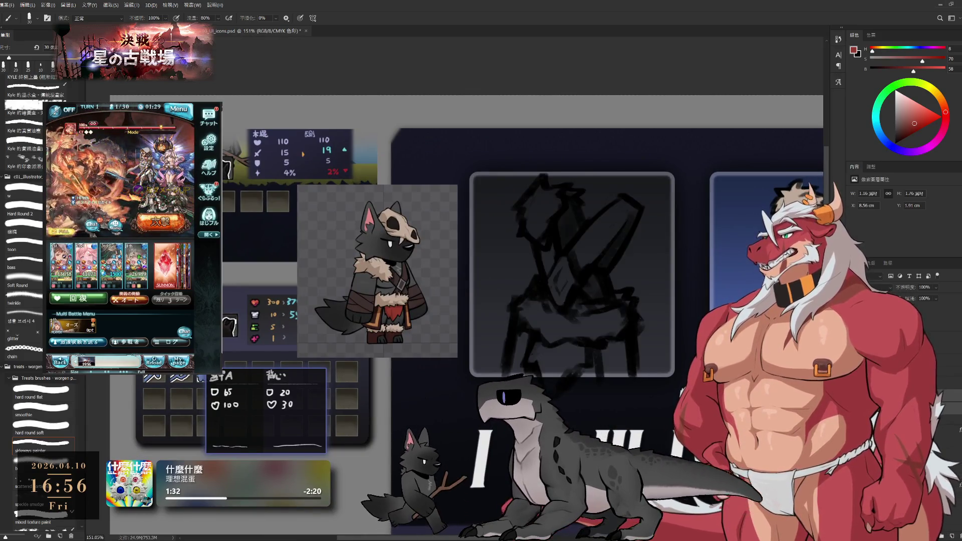
pyautogui.hotkey('ctrl', ',')
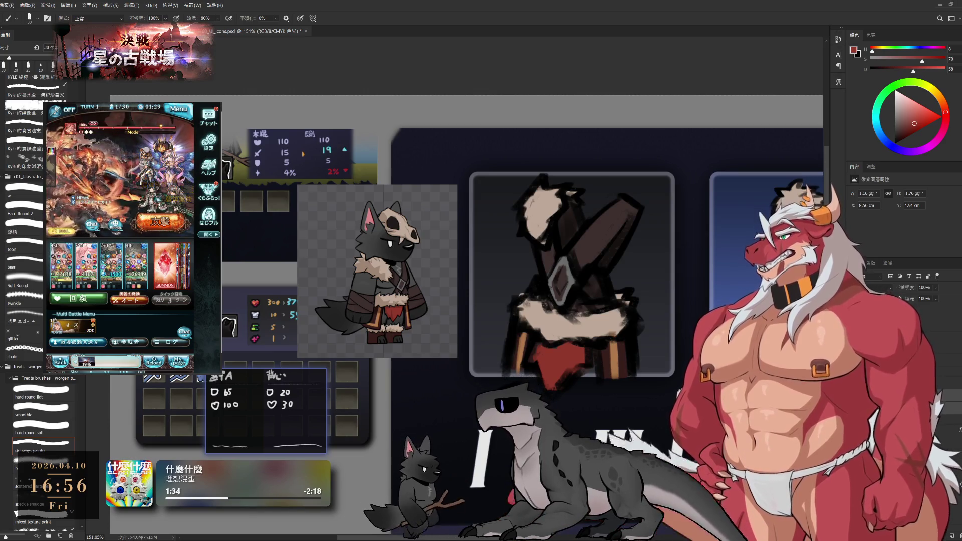
pyautogui.click(952, 533)
pyautogui.click(953, 533)
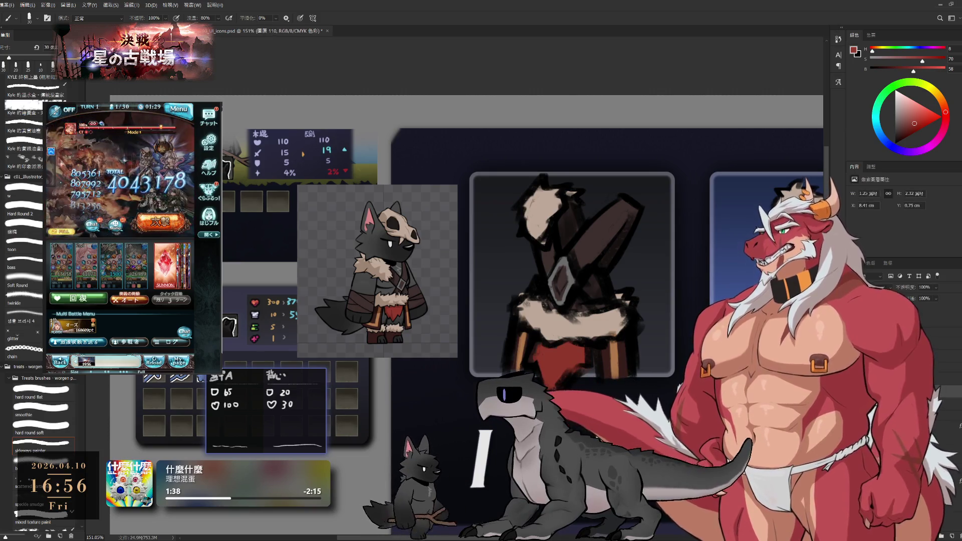
pyautogui.click(936, 322)
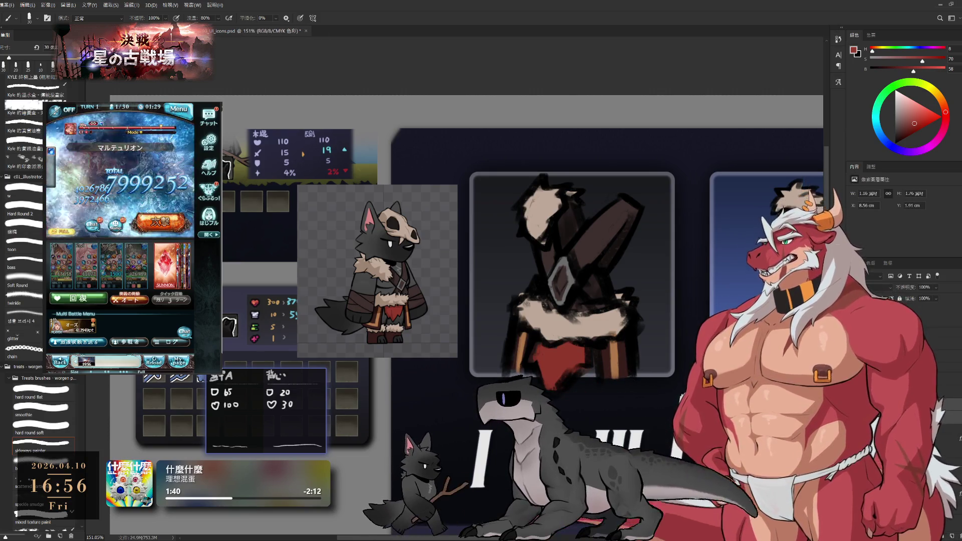
pyautogui.click(919, 309)
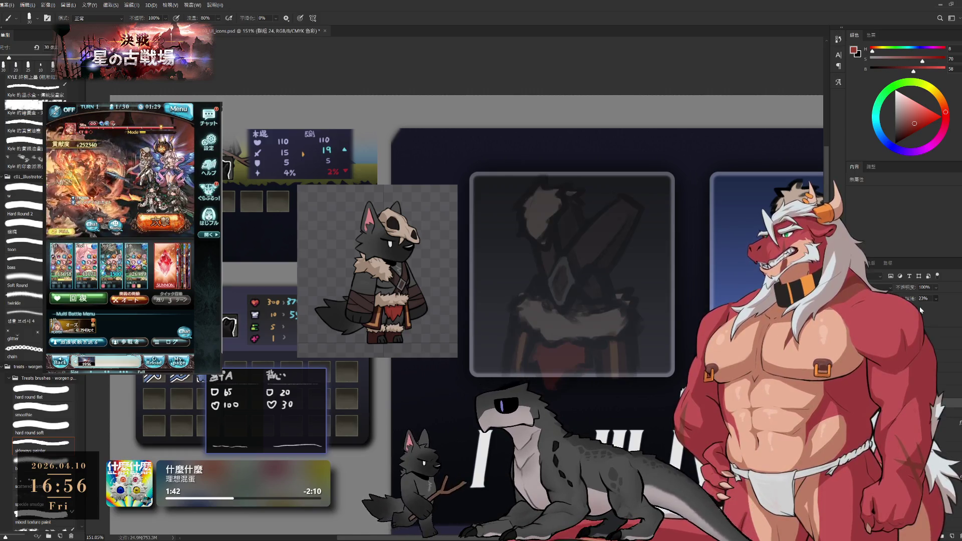
# Set the painting colour to black, undoing an accidental pasted skull drawing.
pyautogui.click(895, 143)
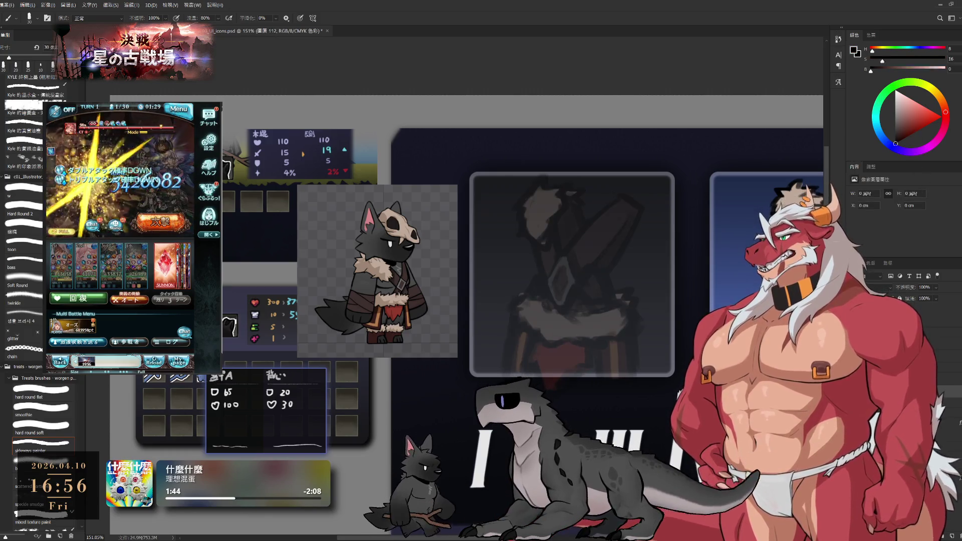
pyautogui.hotkey('ctrl', 'v')
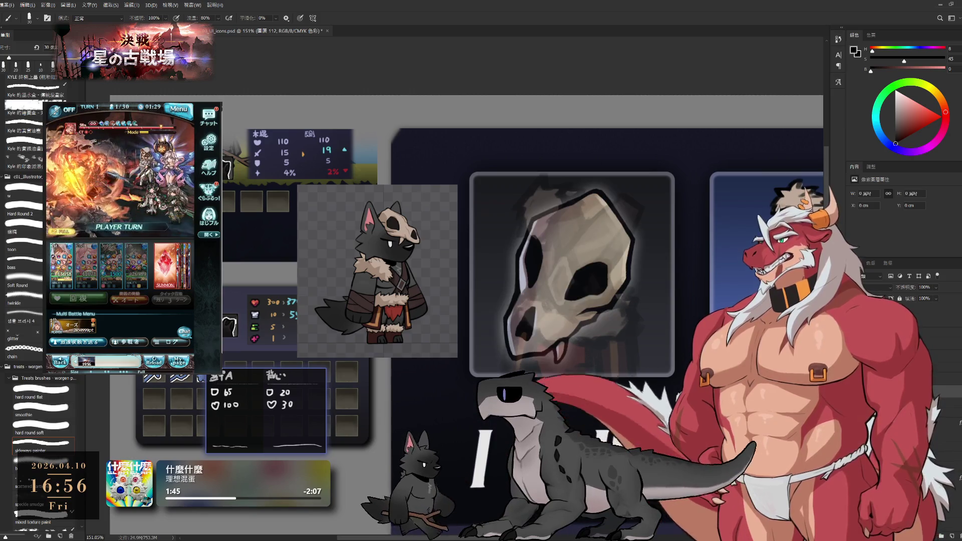
pyautogui.hotkey('ctrl', 'z')
# Draw the first two diagonal stick lines over the faded icon, redrawing the left stroke's lower end.
pyautogui.moveTo(543, 255)
pyautogui.mouseDown()
pyautogui.moveTo(568, 257)
pyautogui.moveTo(532, 256)
pyautogui.moveTo(539, 275)
pyautogui.mouseUp()
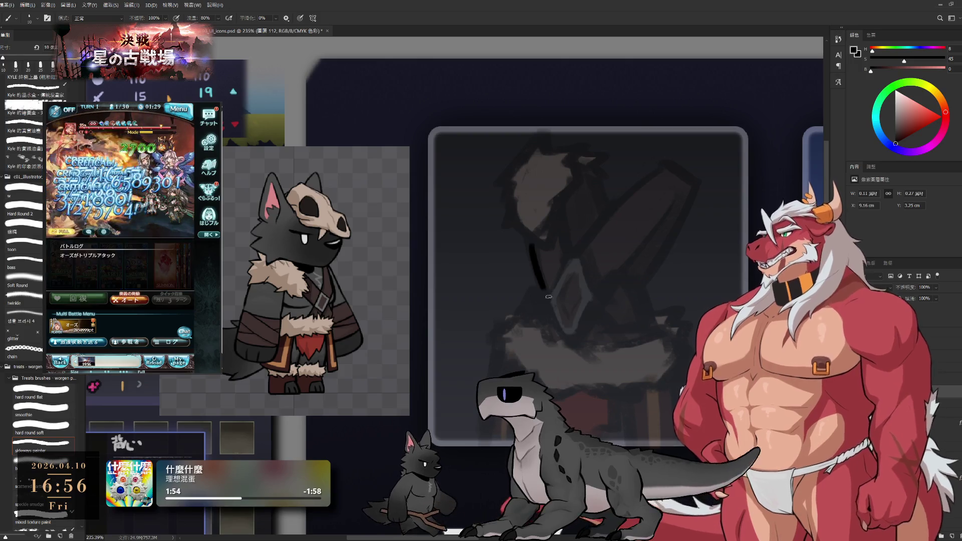
pyautogui.moveTo(541, 287); pyautogui.dragTo(563, 327)
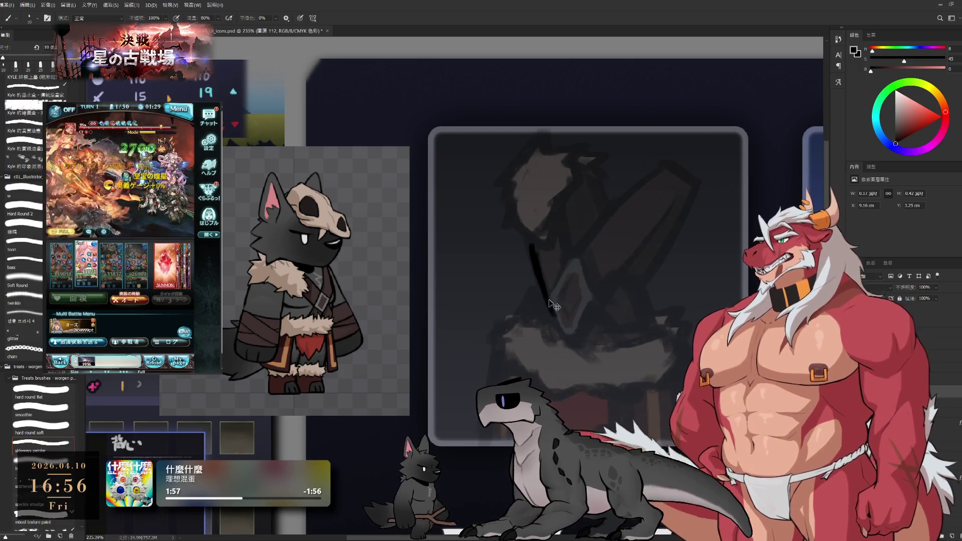
pyautogui.moveTo(541, 280); pyautogui.dragTo(577, 346)
pyautogui.moveTo(560, 184)
pyautogui.mouseDown()
pyautogui.moveTo(600, 304)
pyautogui.moveTo(580, 260)
pyautogui.mouseUp()
pyautogui.hotkey('ctrl', 'z')
pyautogui.moveTo(548, 287); pyautogui.dragTo(578, 354)
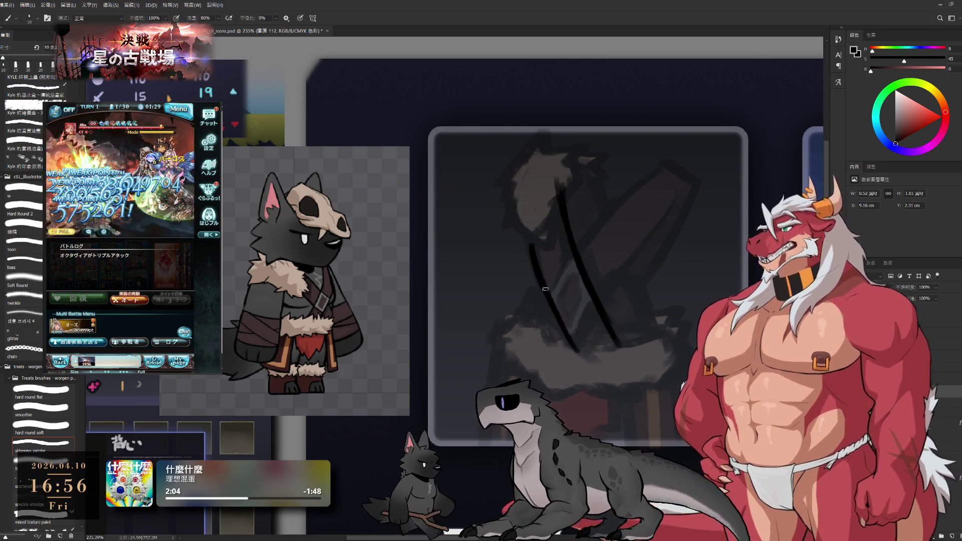
# Extend the left stroke toward the fur and draw a third diagonal stroke on the right.
pyautogui.moveTo(521, 180); pyautogui.dragTo(537, 263)
pyautogui.hotkey('ctrl', 'z')
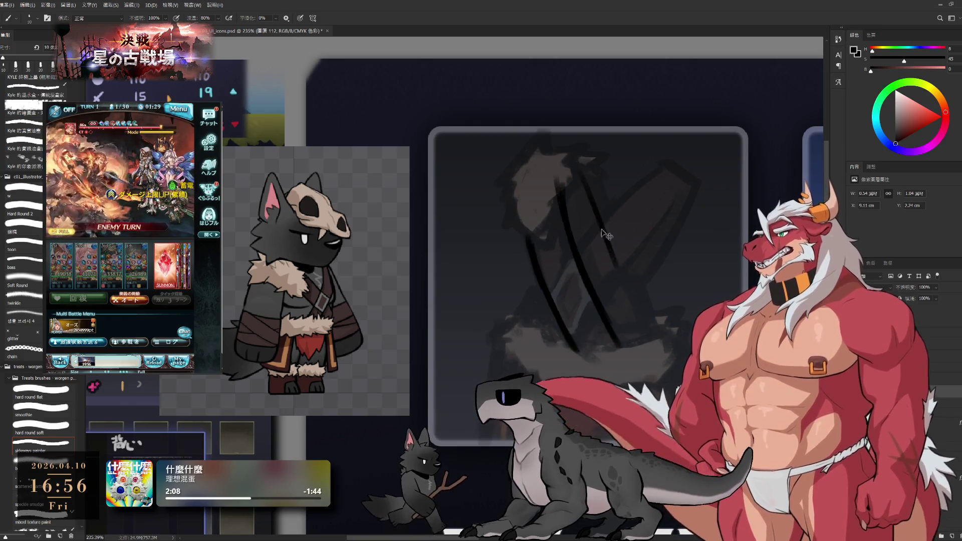
pyautogui.moveTo(584, 175); pyautogui.dragTo(650, 340)
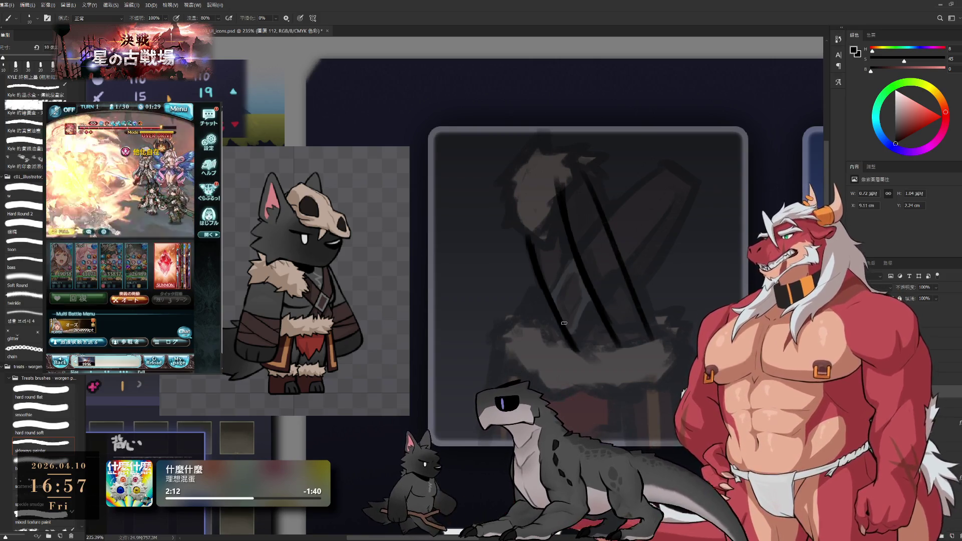
# Lasso a thin sliver along the left stroke and fill it with black, then deselect.
pyautogui.press('l')
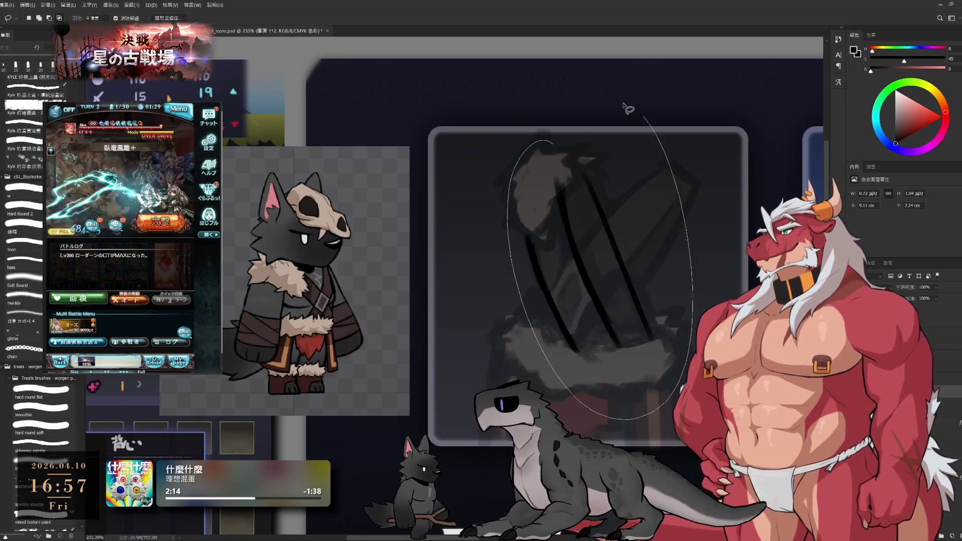
pyautogui.moveTo(563, 162); pyautogui.dragTo(526, 256)
pyautogui.press('b')
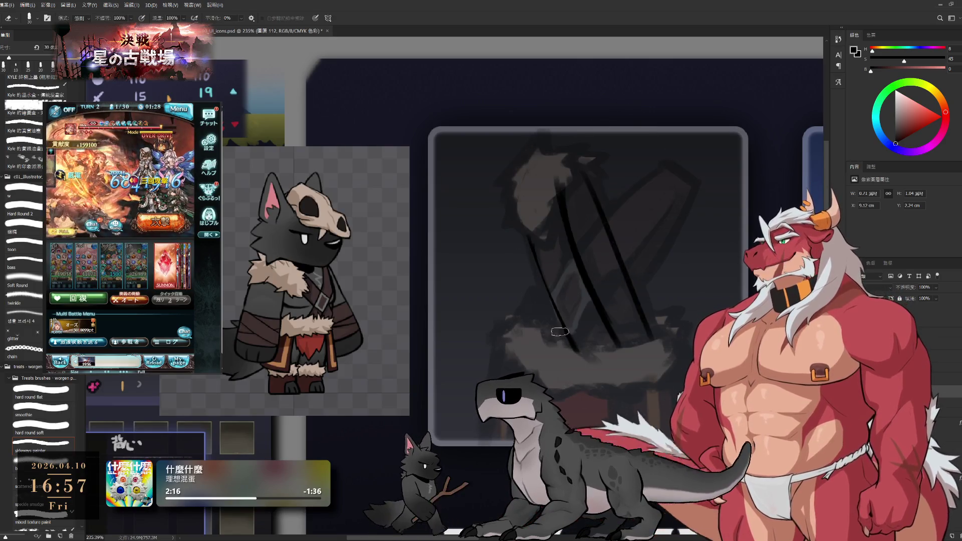
pyautogui.press('l')
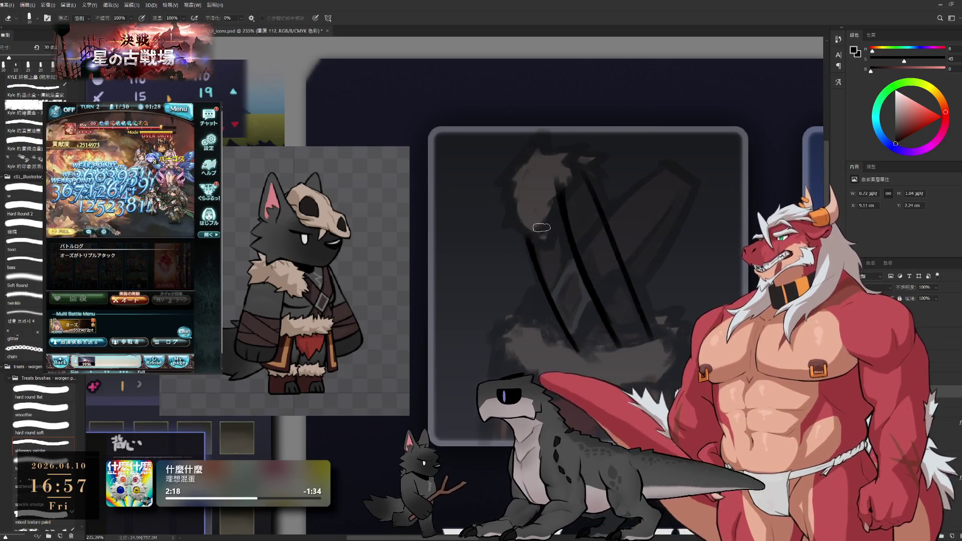
pyautogui.moveTo(529, 240); pyautogui.dragTo(579, 334)
pyautogui.hotkey('alt', 'BackSpace')
pyautogui.hotkey('ctrl', 'd')
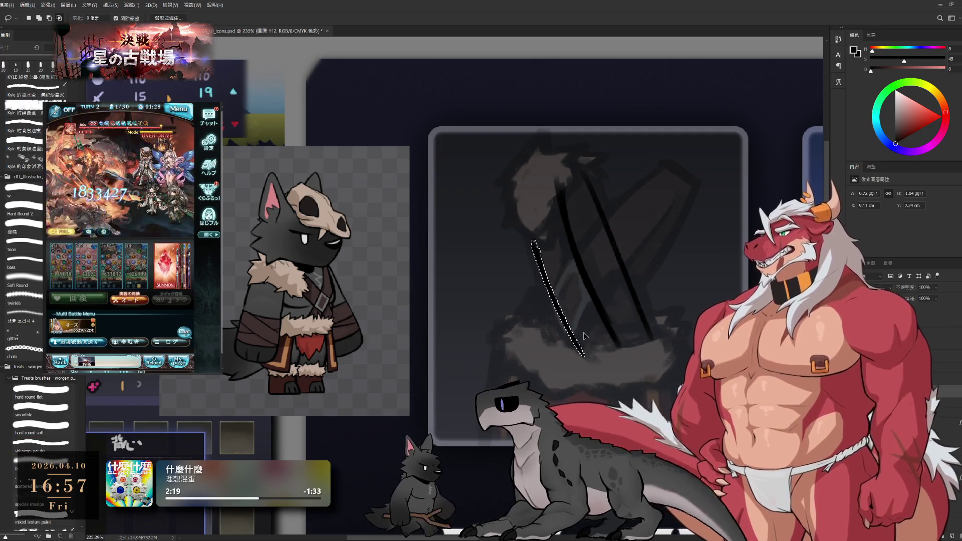
pyautogui.press('b')
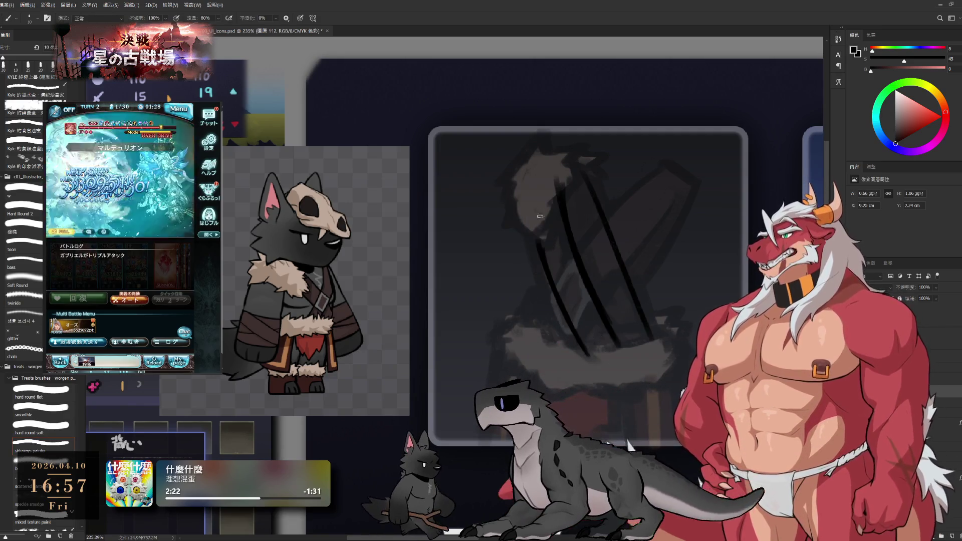
pyautogui.press('e')
pyautogui.press('b')
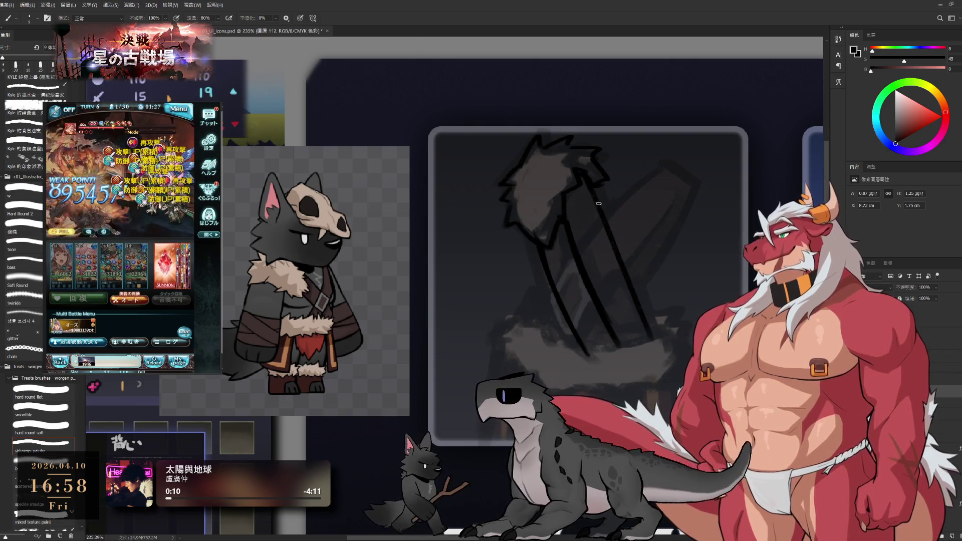
# Undo and redraw the diagonal brush strokes so the two sticks cross in an X.
pyautogui.hotkey('ctrl', 'z')
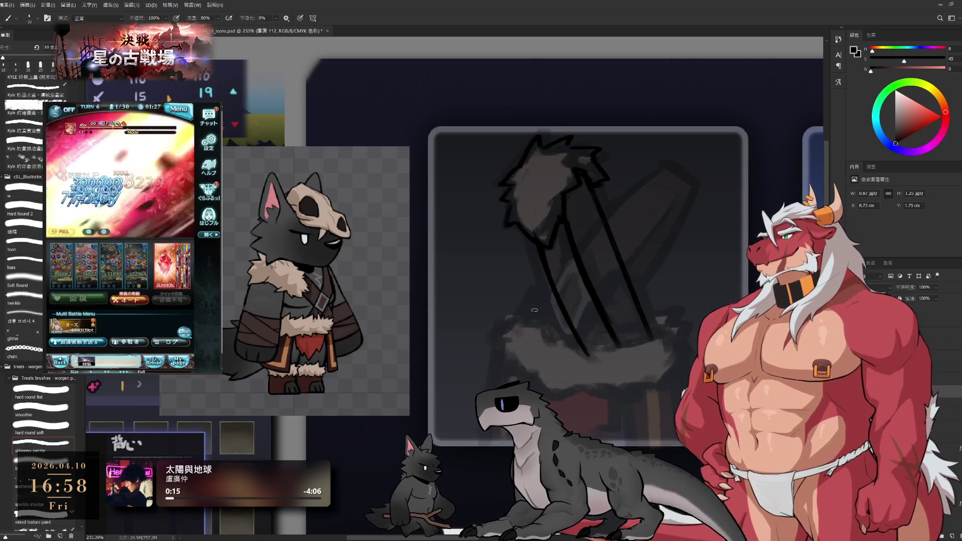
pyautogui.moveTo(552, 284)
pyautogui.mouseDown()
pyautogui.moveTo(521, 335)
pyautogui.moveTo(562, 329)
pyautogui.mouseUp()
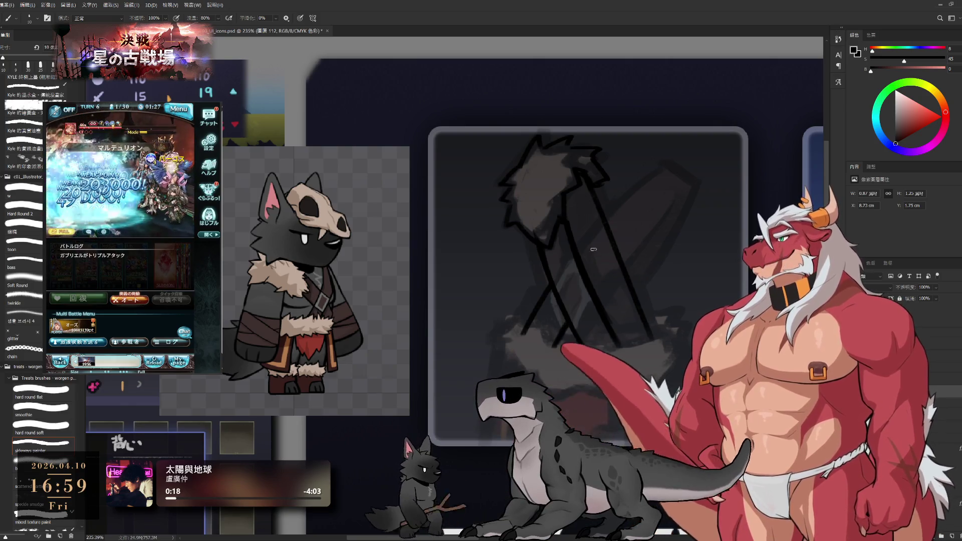
pyautogui.moveTo(648, 162); pyautogui.dragTo(575, 252)
pyautogui.hotkey('ctrl', 'z')
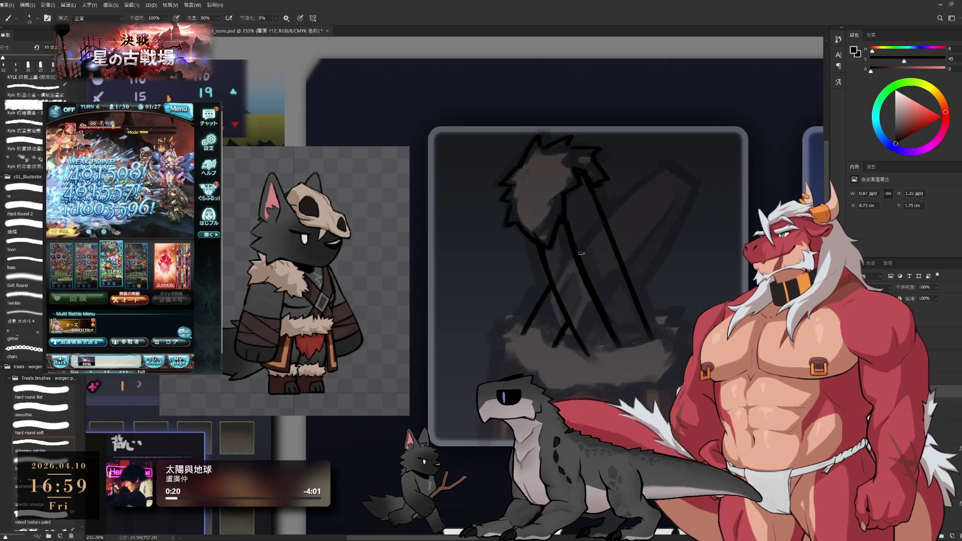
# Redraw the upper-right diagonal stick as a broad plank reaching up to the right.
pyautogui.moveTo(605, 218); pyautogui.dragTo(656, 167)
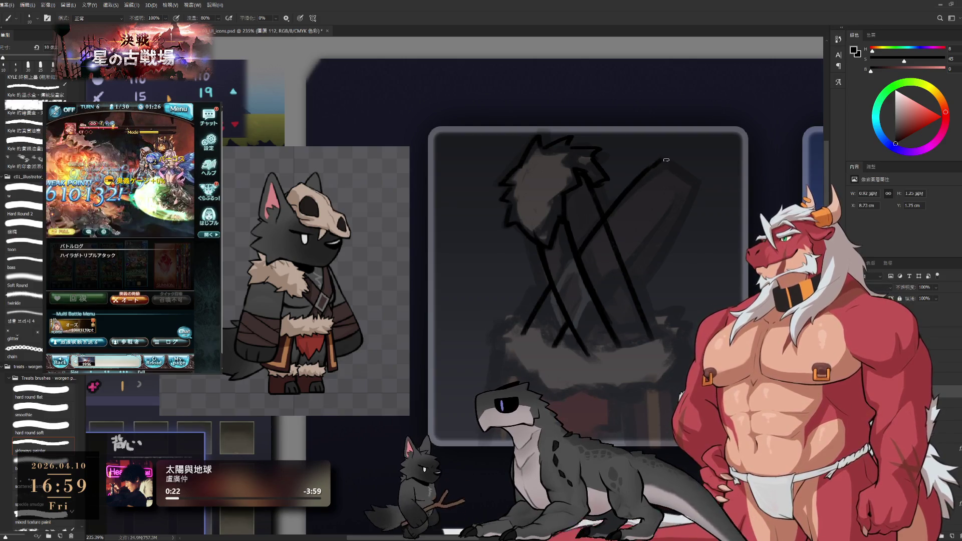
pyautogui.hotkey('ctrl', 'z')
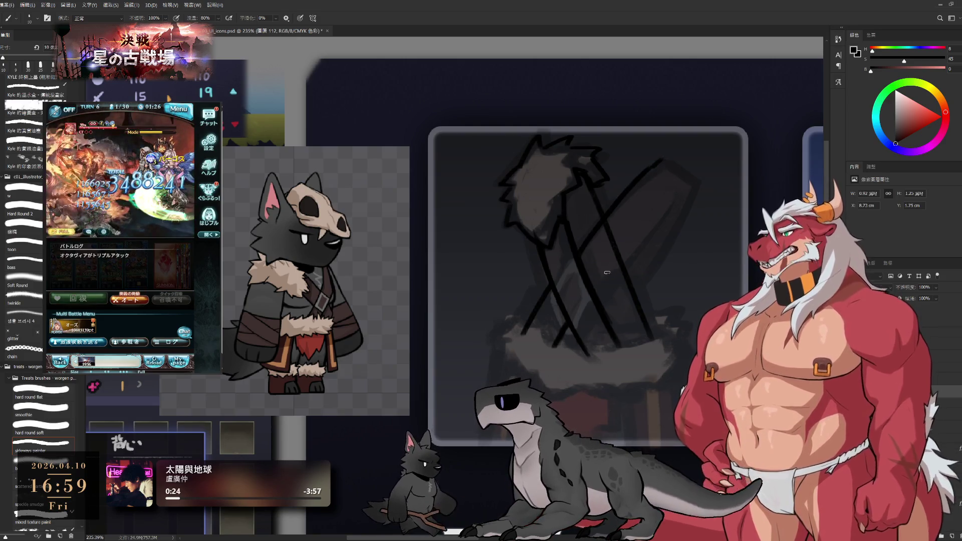
pyautogui.press('e')
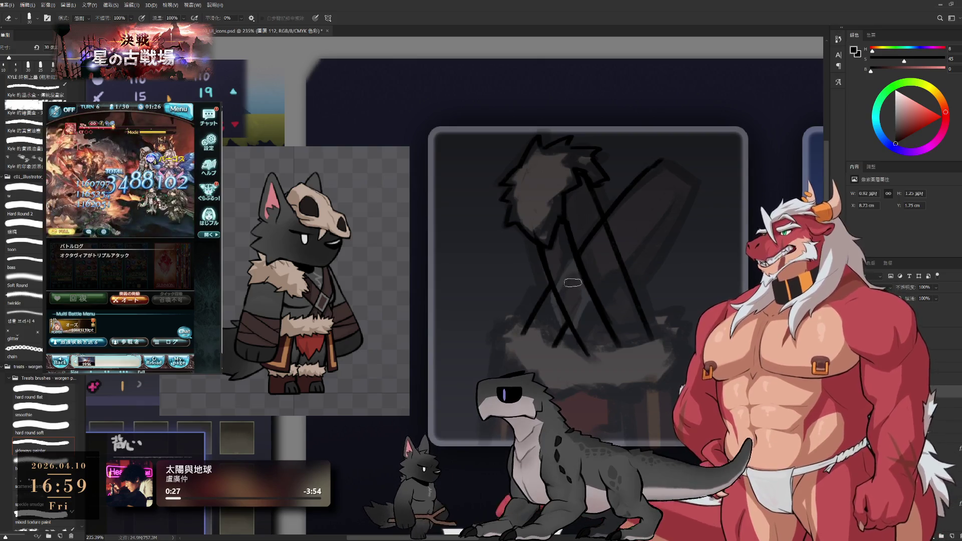
pyautogui.press('[')
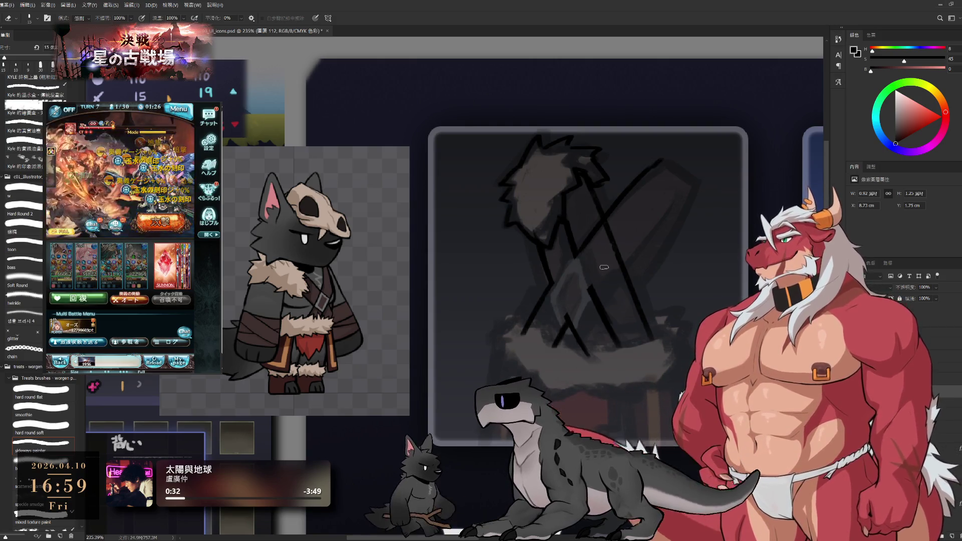
pyautogui.press('b')
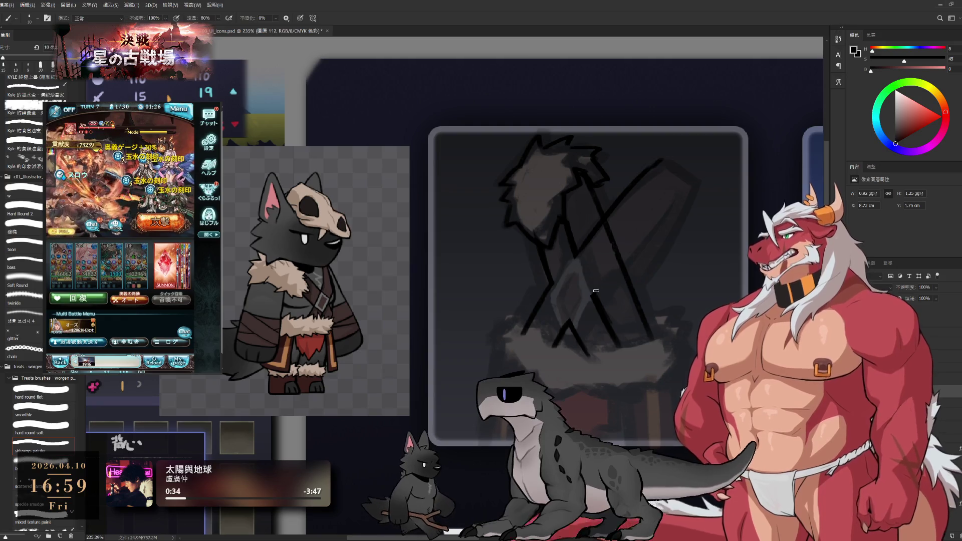
pyautogui.moveTo(565, 324); pyautogui.dragTo(638, 237)
pyautogui.moveTo(565, 323); pyautogui.dragTo(664, 210)
# Clean up the plank outline with the eraser and rotate the canvas view counter-clockwise.
pyautogui.press('e')
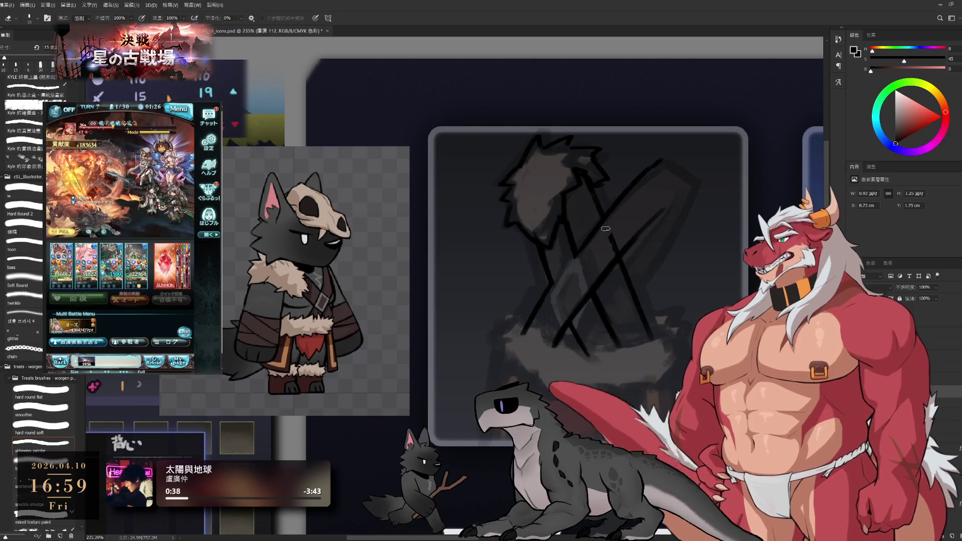
pyautogui.press('b')
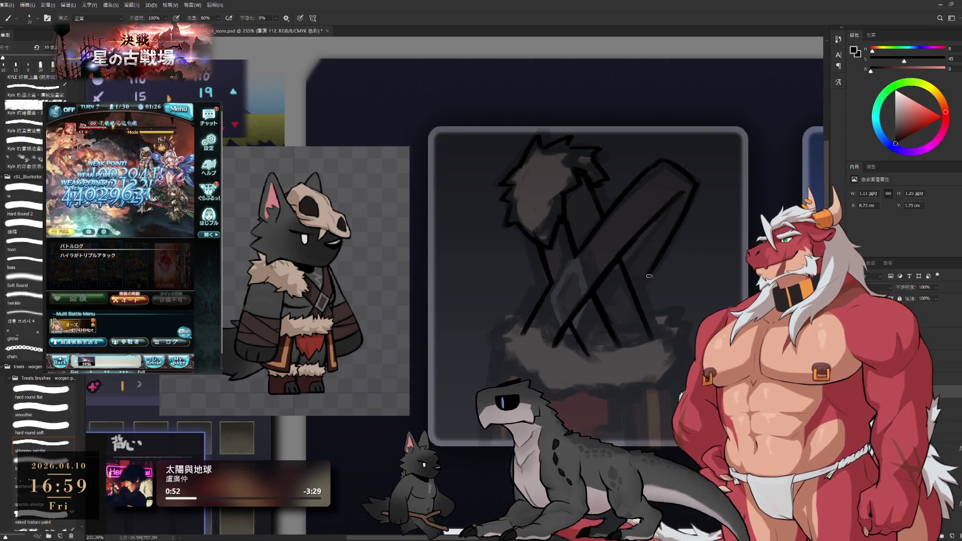
pyautogui.press('e')
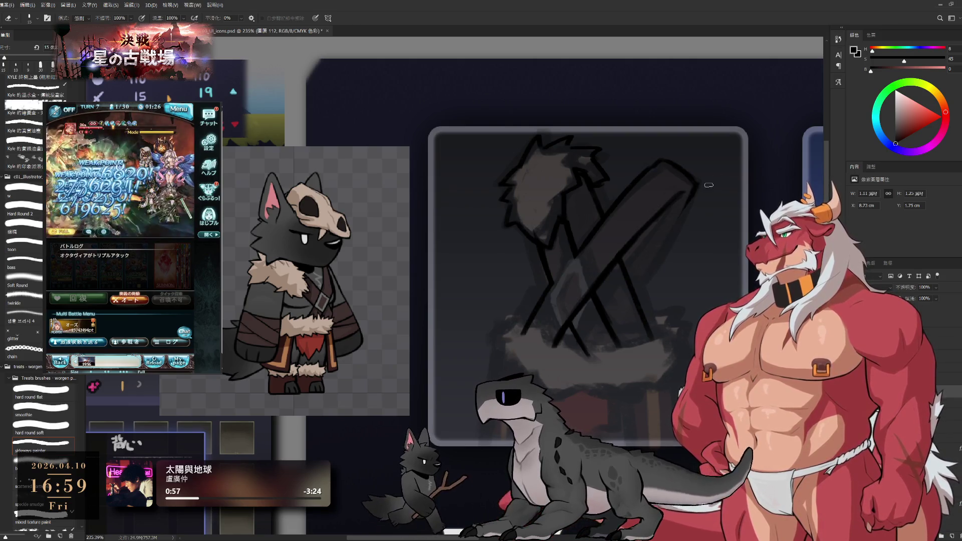
pyautogui.press('r')
pyautogui.moveTo(451, 268); pyautogui.dragTo(620, 143)
pyautogui.press('b')
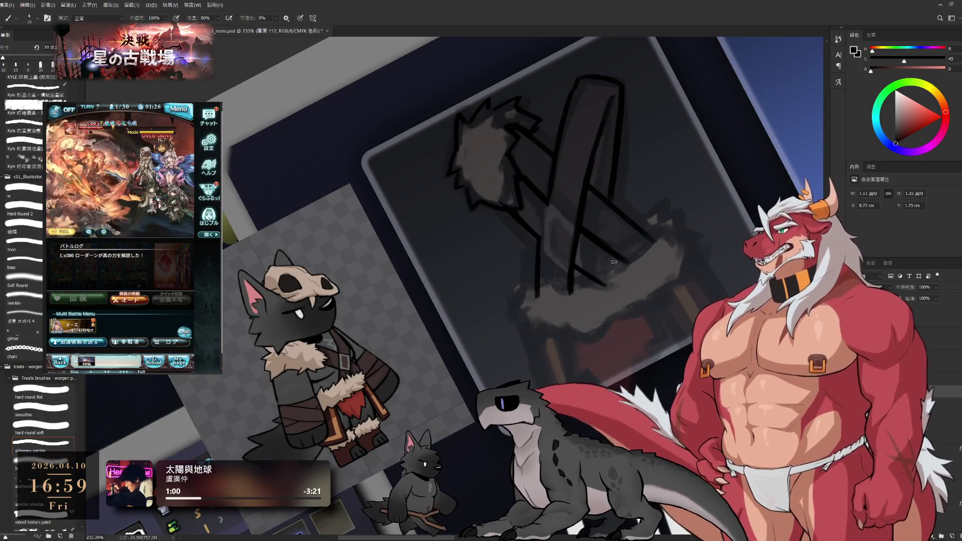
# Rotate the canvas back to straight and outline the fur band with the brush.
pyautogui.press('r')
pyautogui.moveTo(688, 185); pyautogui.dragTo(698, 282)
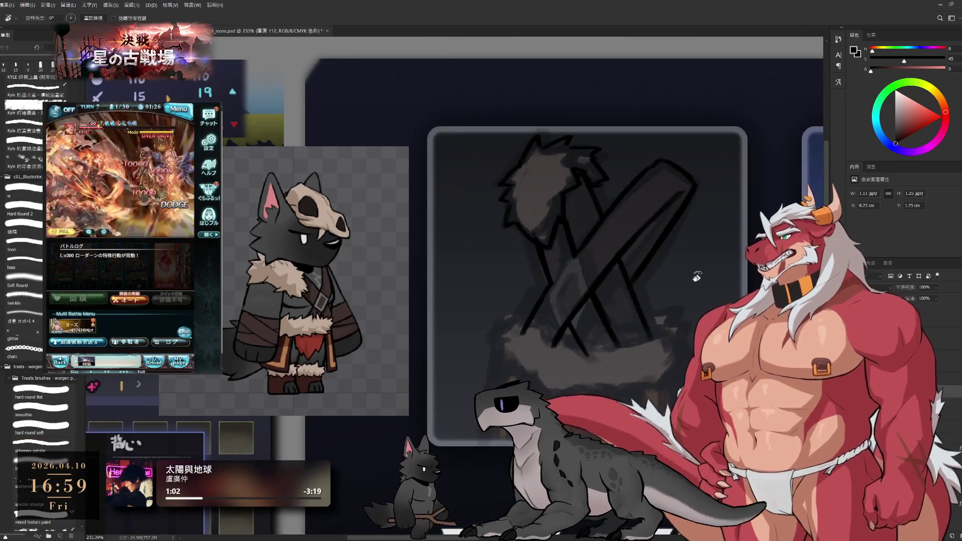
pyautogui.press('b')
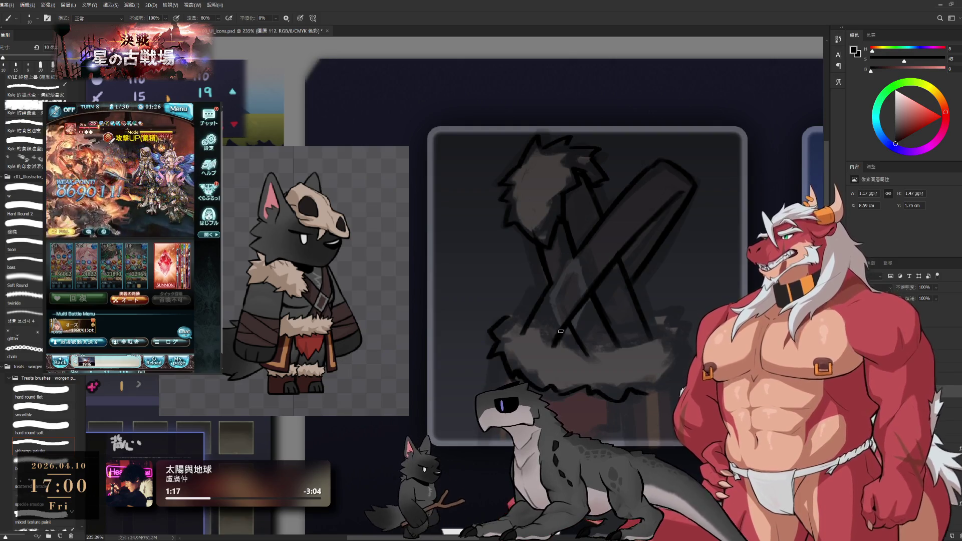
# Darken the fur's grey shading and sketch spiky tufts along its edges, erasing as needed.
pyautogui.press('e')
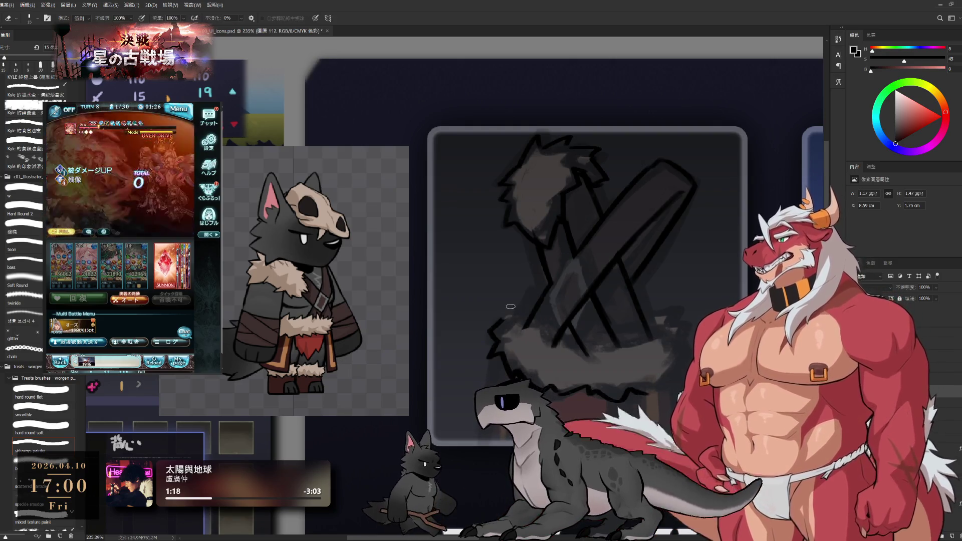
pyautogui.press('b')
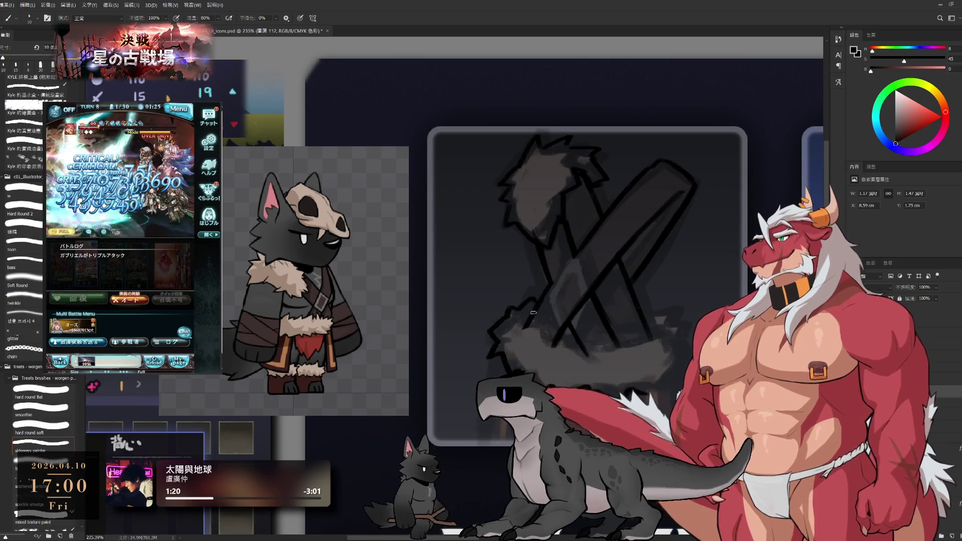
pyautogui.moveTo(532, 311); pyautogui.dragTo(539, 340)
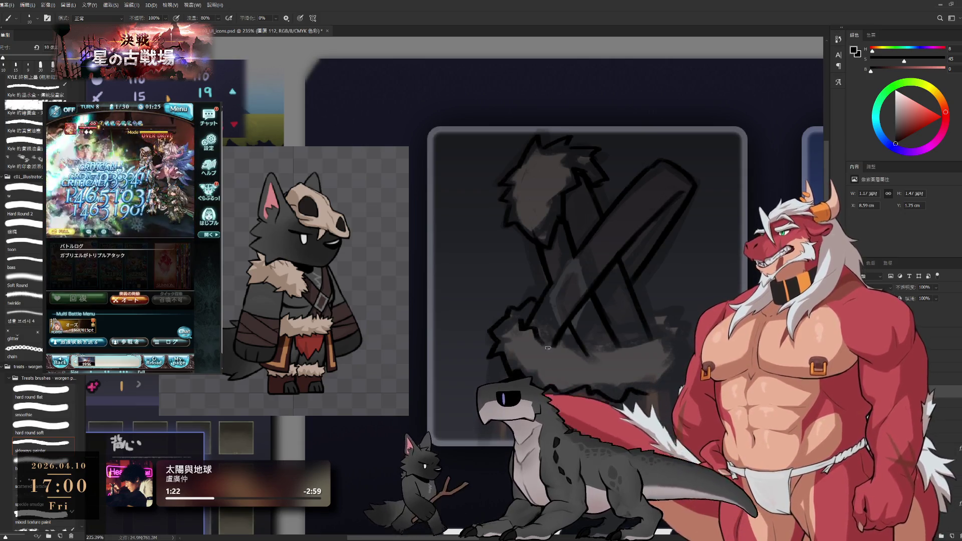
pyautogui.press('e')
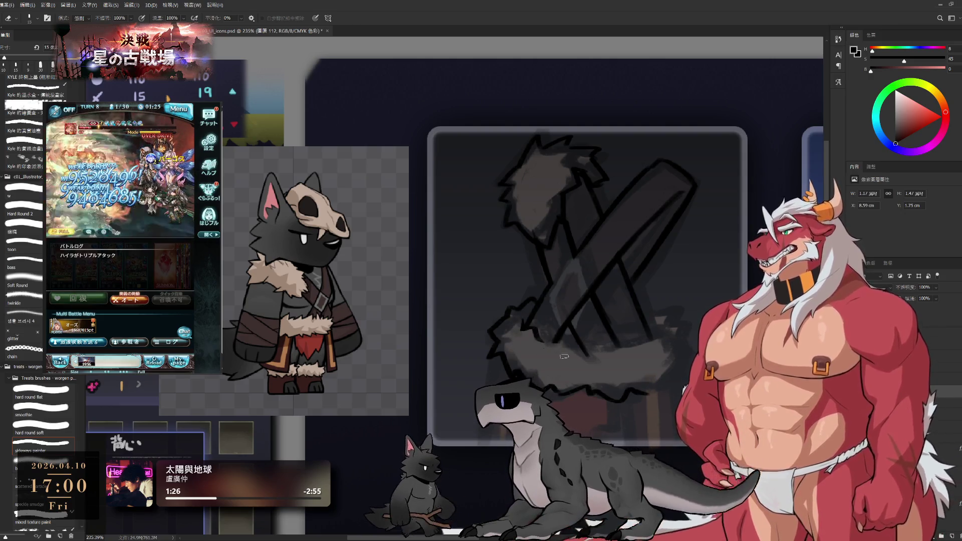
pyautogui.press('b')
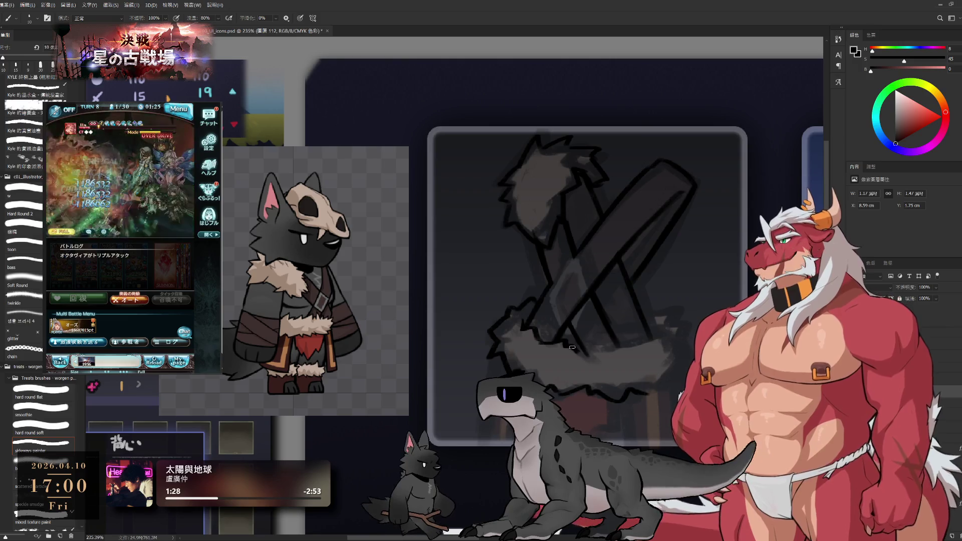
pyautogui.press('e')
pyautogui.press('b')
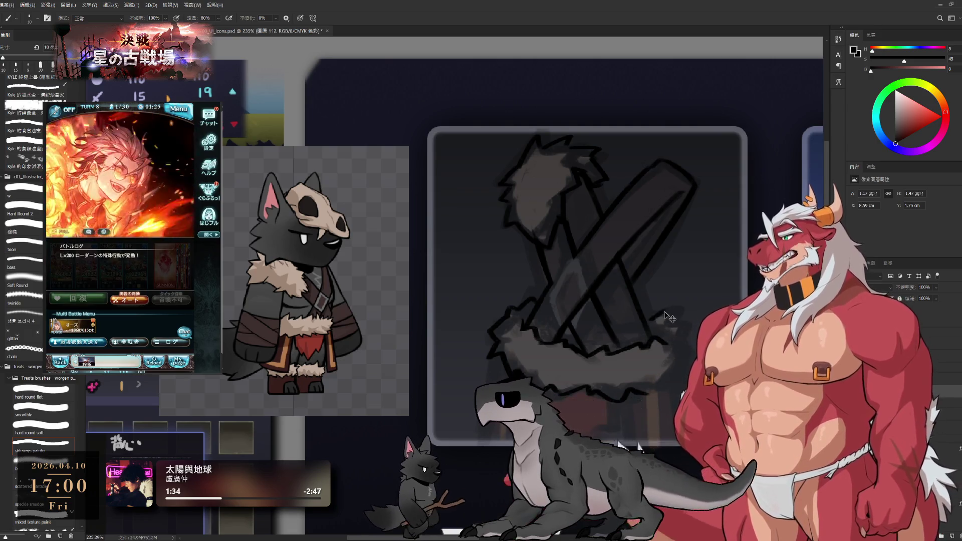
pyautogui.press('e')
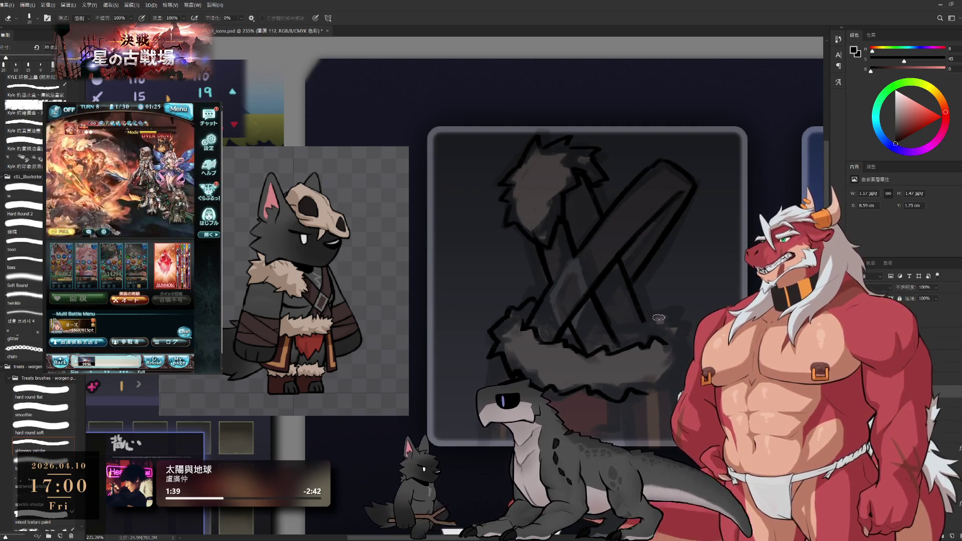
pyautogui.press('b')
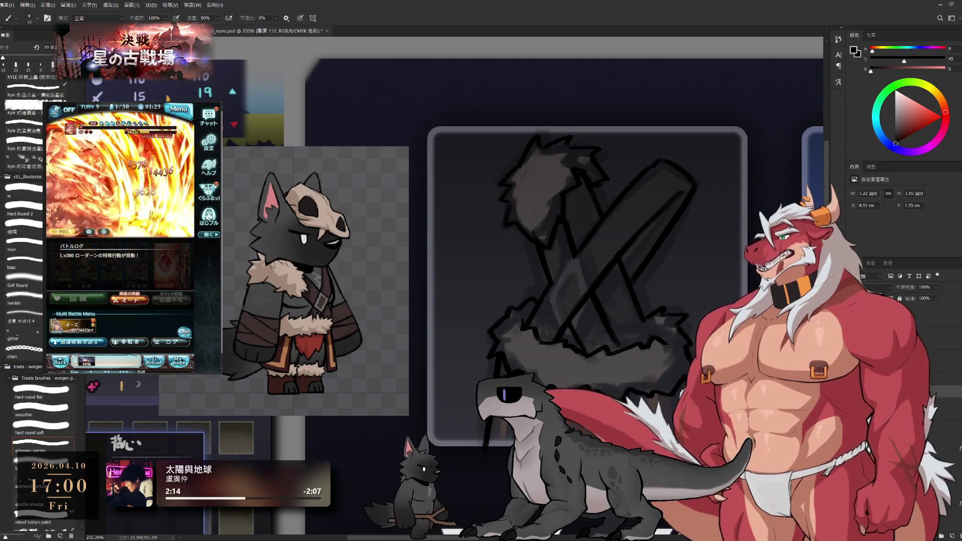
# Sketch vertical cloth lines hanging below the fur band, then shift the view up and left.
pyautogui.press('e')
pyautogui.press('b')
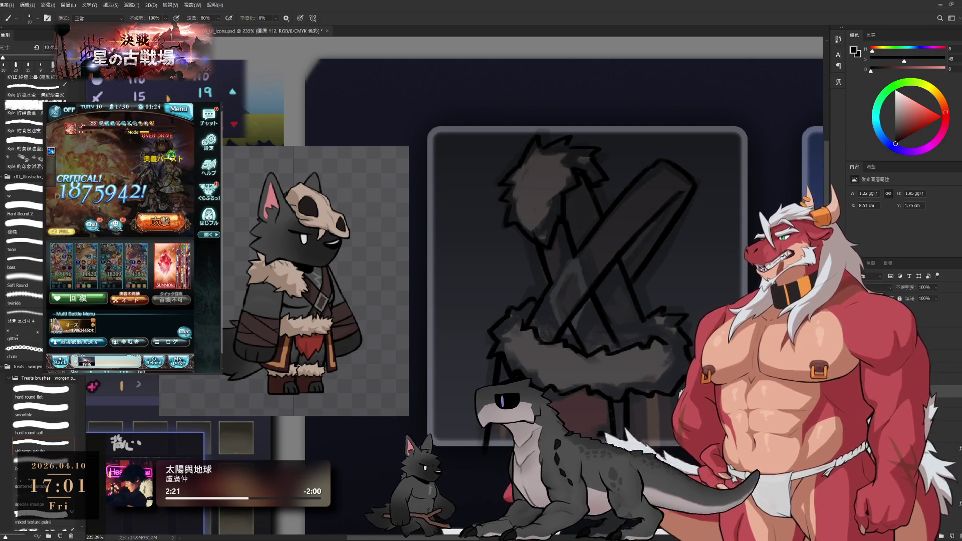
pyautogui.press('e')
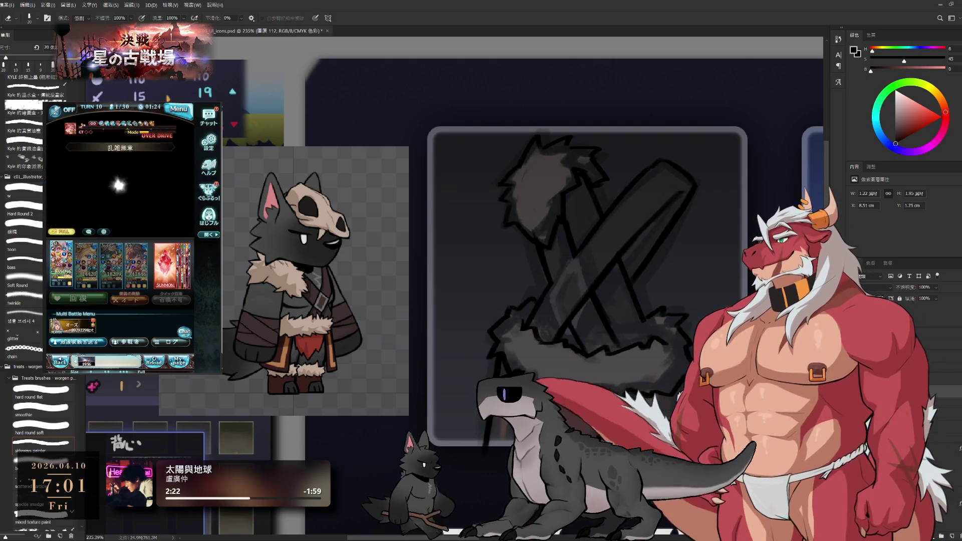
pyautogui.press('b')
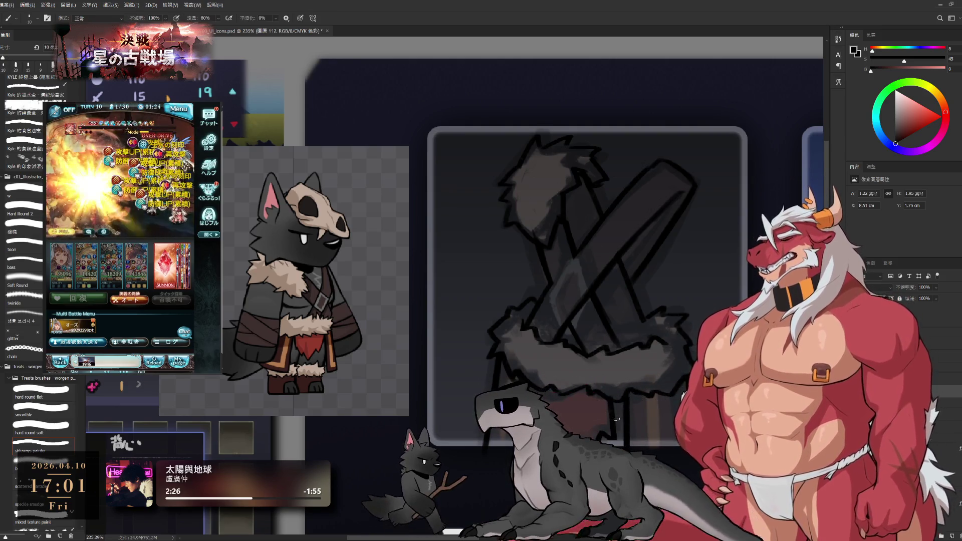
pyautogui.moveTo(619, 421); pyautogui.dragTo(568, 364)
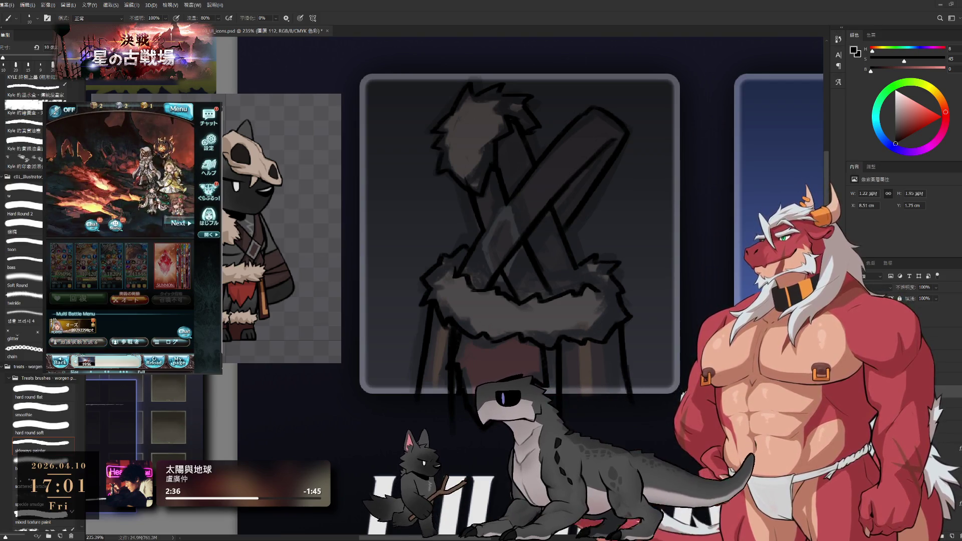
# Dismiss the game popups, recentre the icon and refine the sketch with brush and eraser.
pyautogui.click(156, 293)
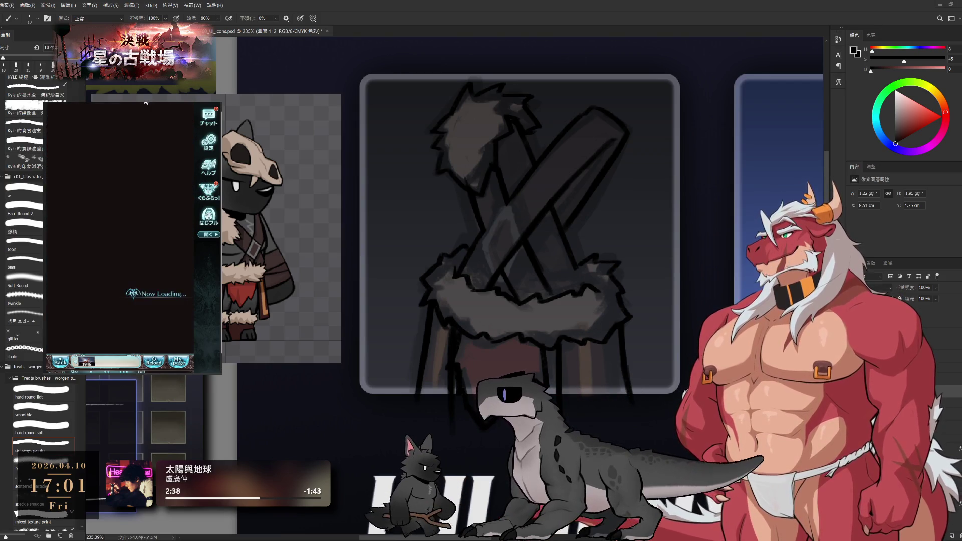
pyautogui.click(160, 334)
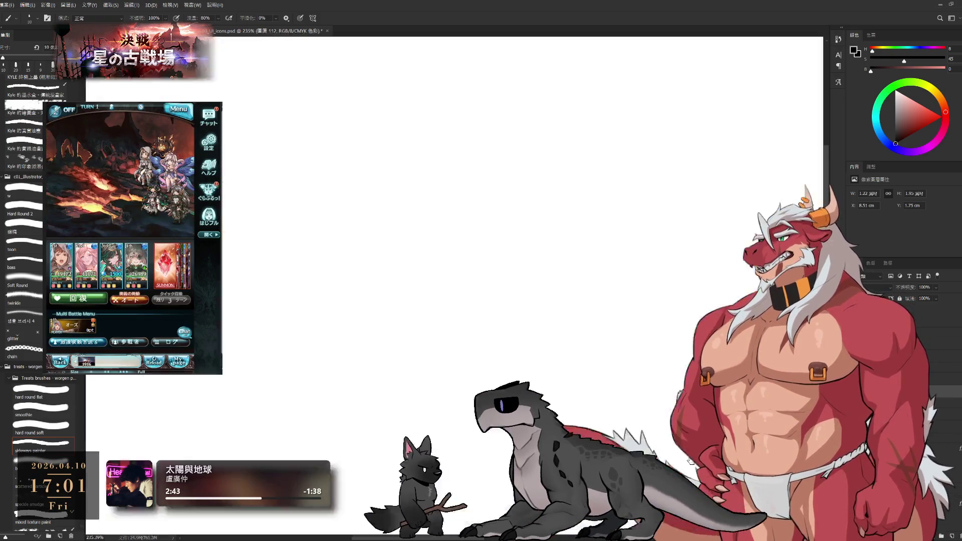
pyautogui.moveTo(525, 263); pyautogui.dragTo(568, 293)
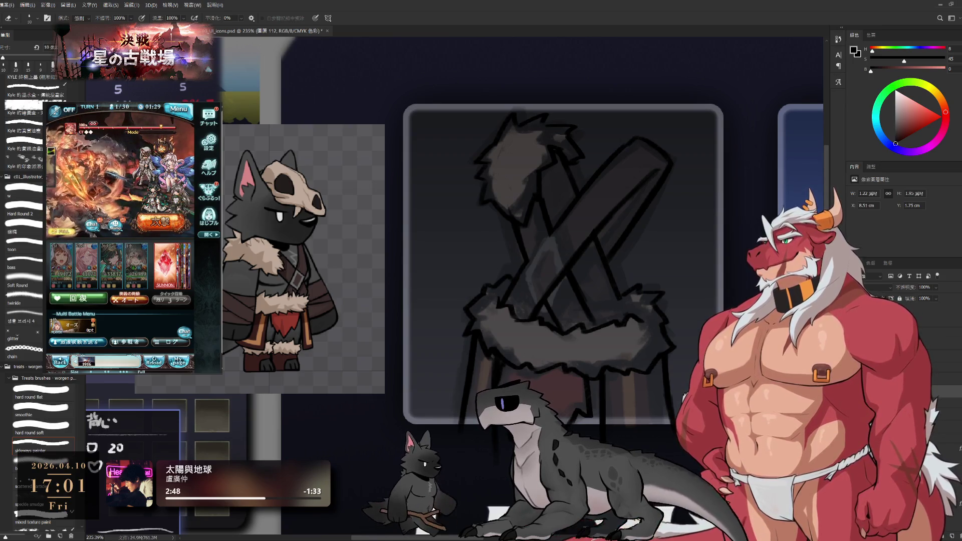
pyautogui.press('b')
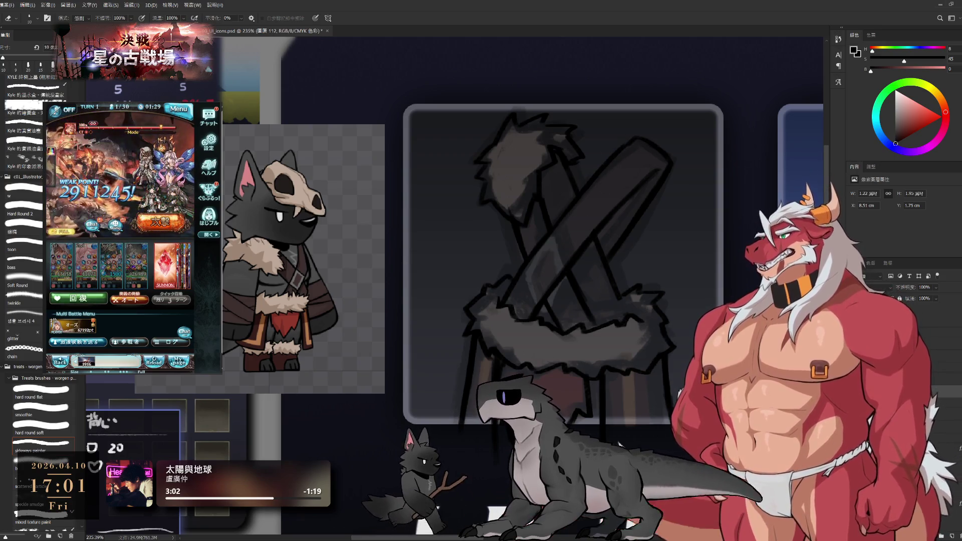
pyautogui.press('b')
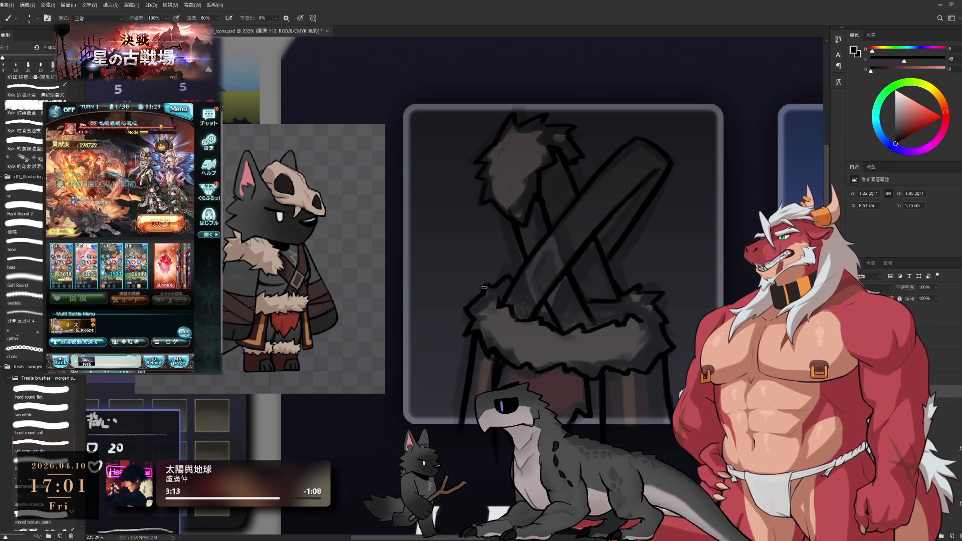
pyautogui.press('e')
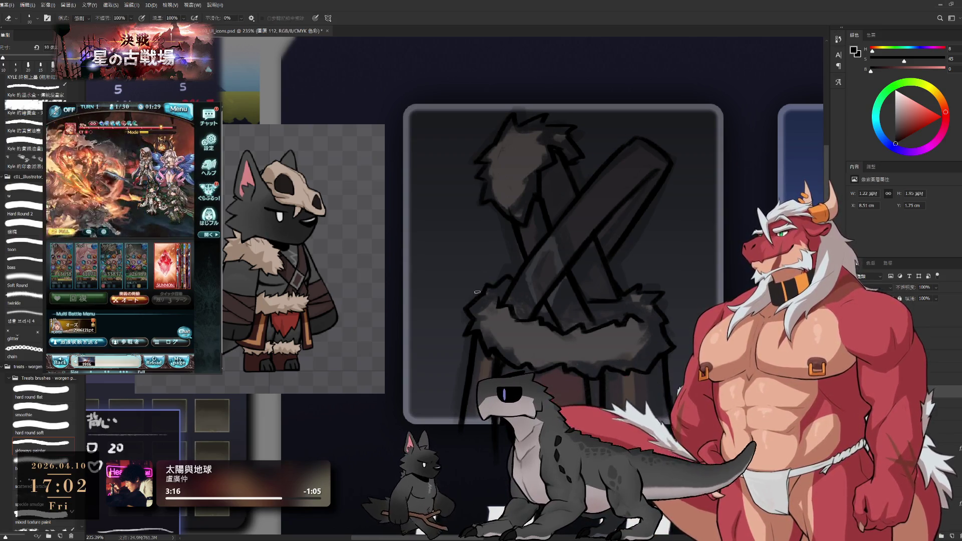
pyautogui.press('b')
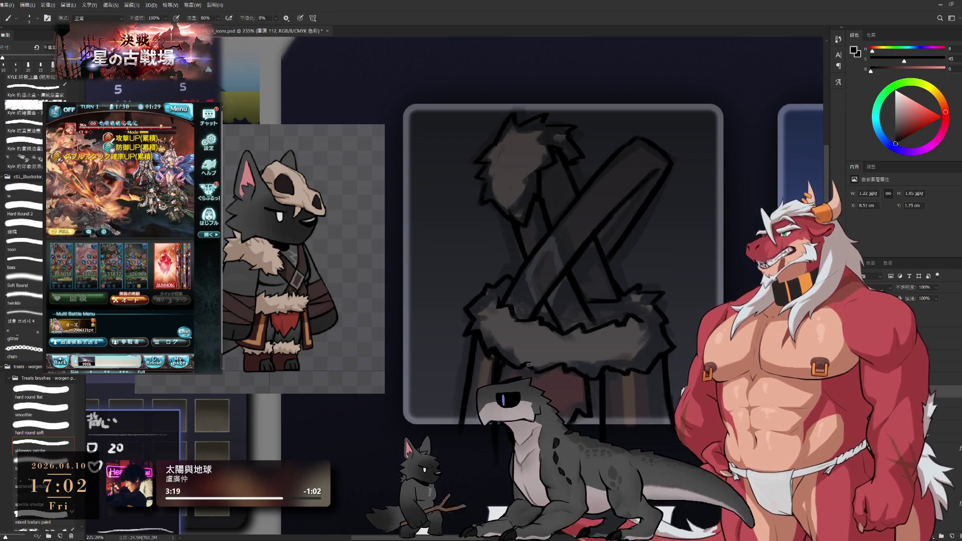
# Finish the sketch clean-up and add a new empty layer for colour.
pyautogui.press('e')
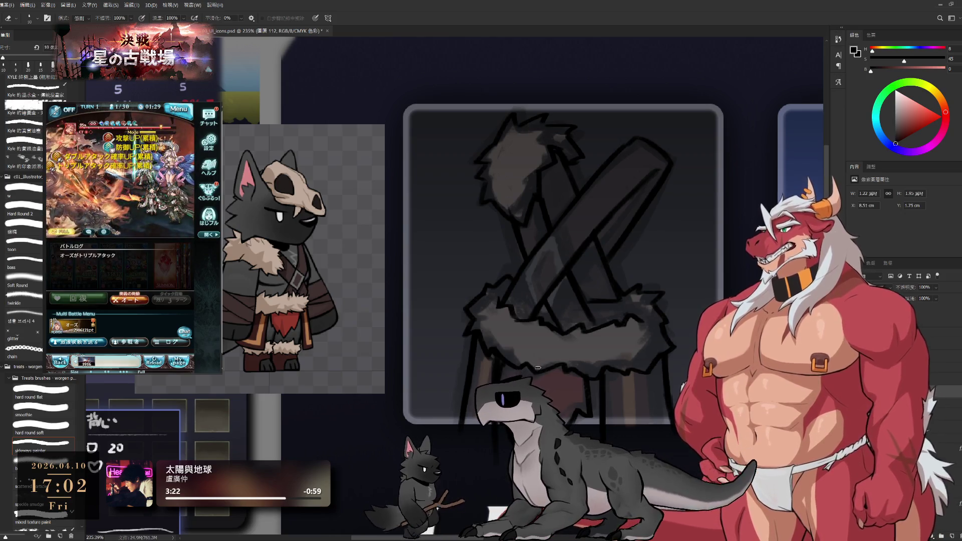
pyautogui.press('b')
pyautogui.press('e')
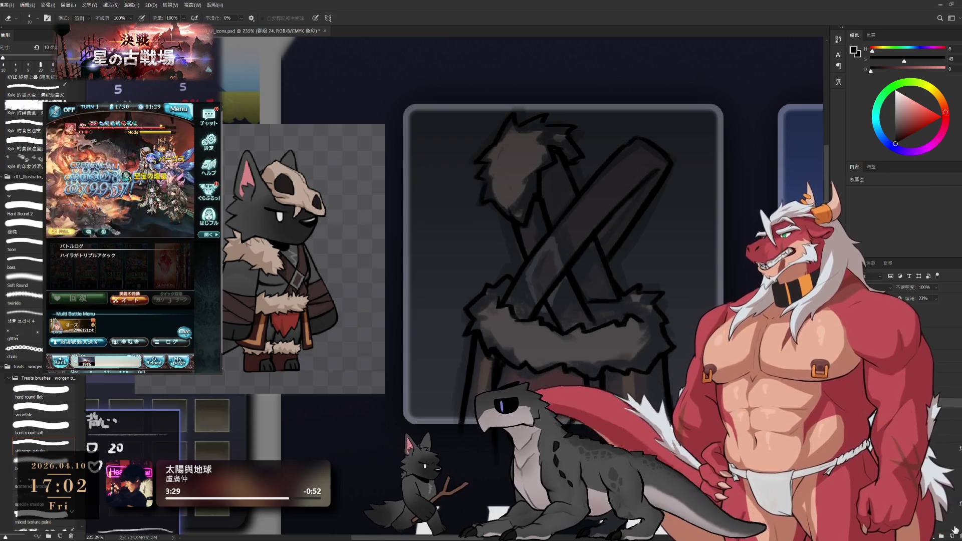
pyautogui.hotkey('ctrl', 'shift', 'alt', 'n')
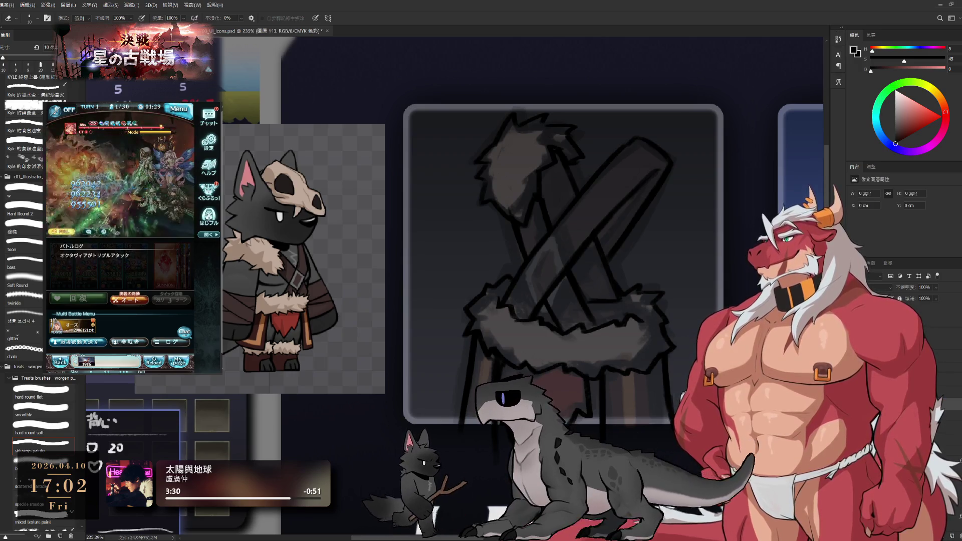
pyautogui.press('b')
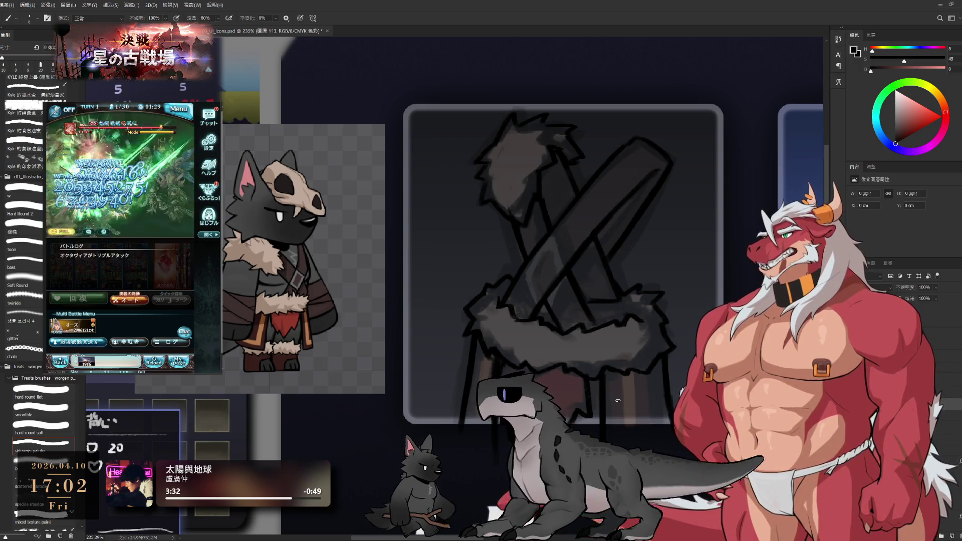
# With a light beige colour and large hard round brush, block in the left stick.
pyautogui.keyDown('alt'); pyautogui.click(285, 293); pyautogui.keyUp('alt')
pyautogui.click(28, 214)
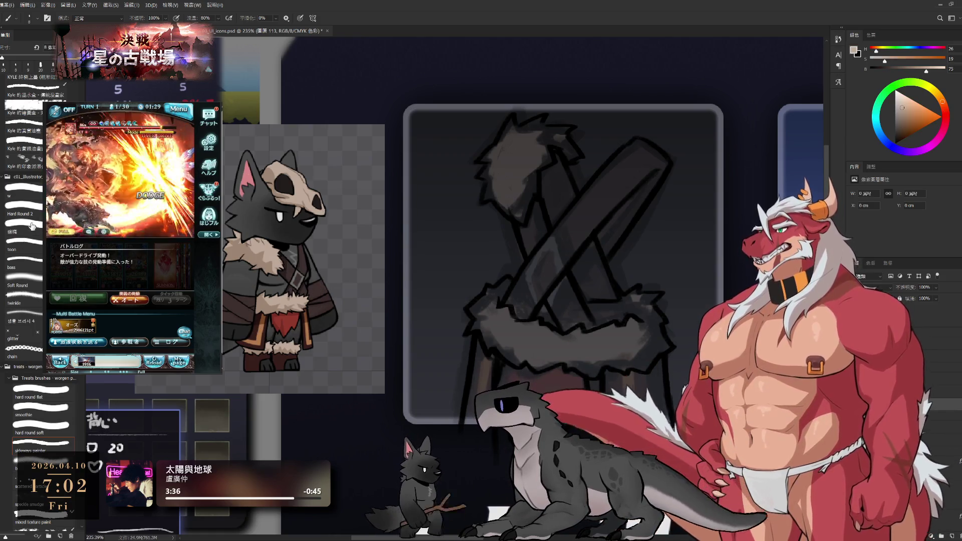
pyautogui.moveTo(501, 148); pyautogui.dragTo(583, 346)
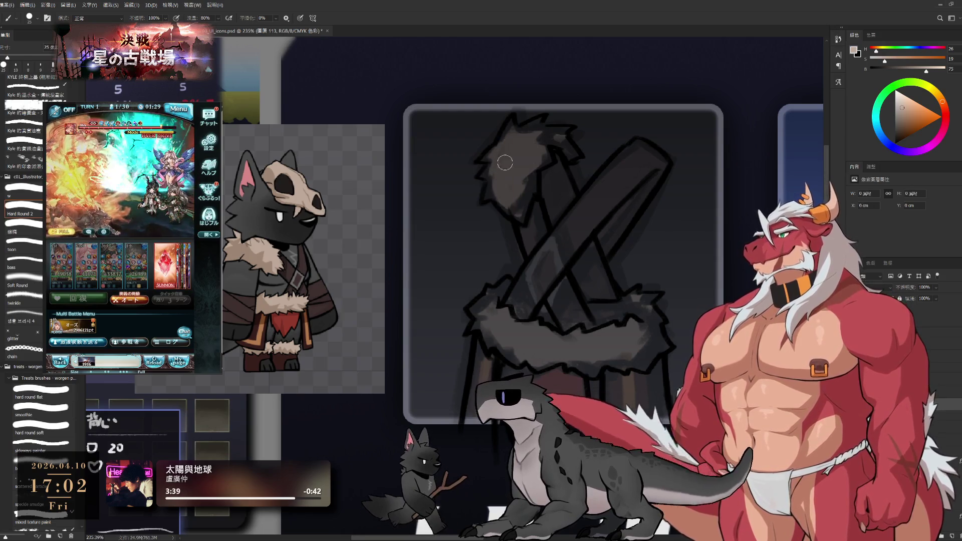
pyautogui.moveTo(519, 154); pyautogui.dragTo(612, 359)
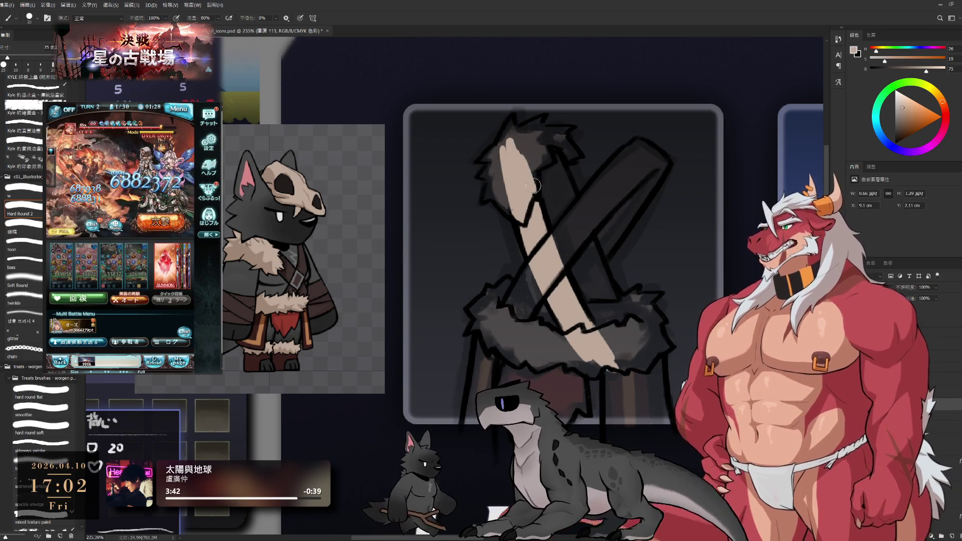
pyautogui.press('[')
# Fill the top fur tuft with beige from its left edge to its tips.
pyautogui.moveTo(490, 175)
pyautogui.mouseDown()
pyautogui.moveTo(487, 202)
pyautogui.moveTo(503, 214)
pyautogui.mouseUp()
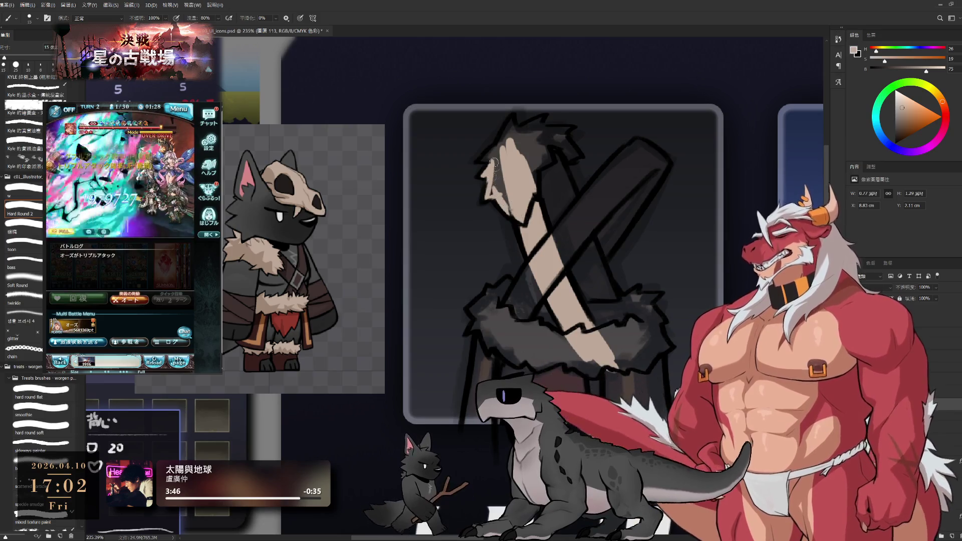
pyautogui.moveTo(496, 168); pyautogui.dragTo(497, 194)
pyautogui.moveTo(490, 151); pyautogui.dragTo(501, 210)
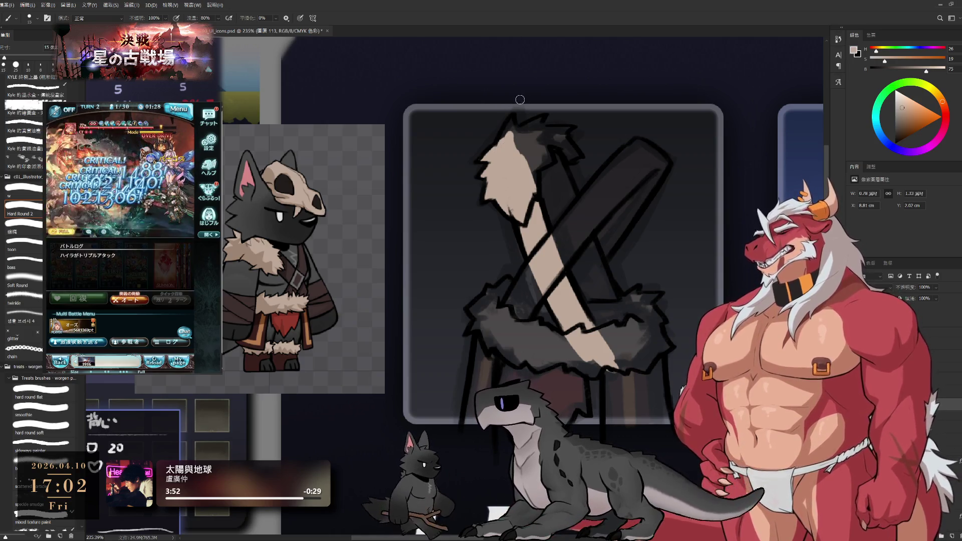
pyautogui.moveTo(517, 132); pyautogui.dragTo(527, 149)
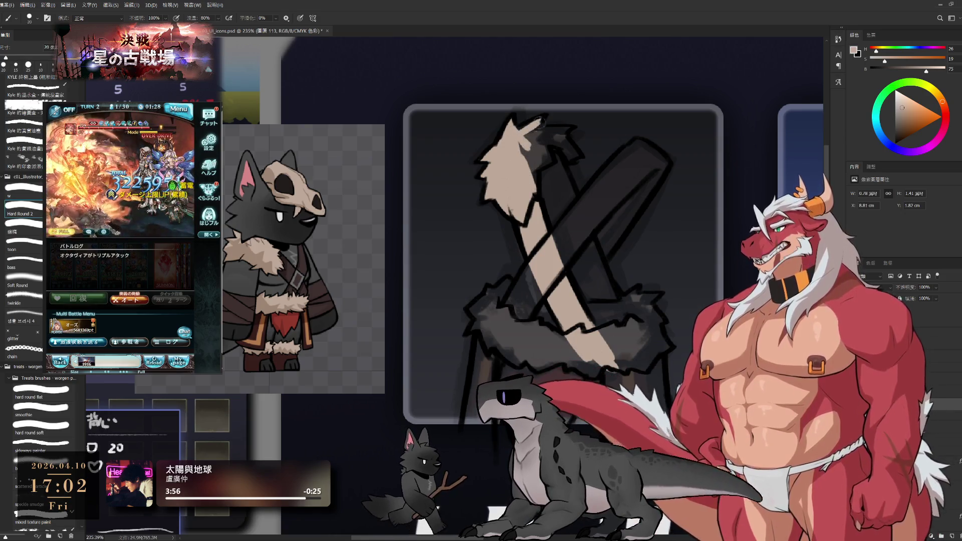
pyautogui.moveTo(529, 148); pyautogui.dragTo(539, 197)
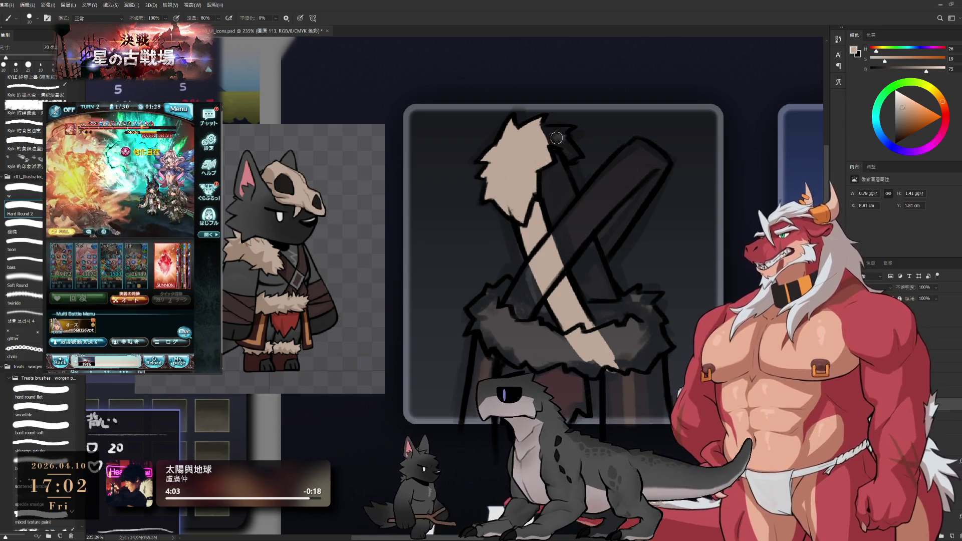
pyautogui.moveTo(556, 138)
pyautogui.mouseDown()
pyautogui.moveTo(569, 132)
pyautogui.moveTo(578, 155)
pyautogui.moveTo(561, 155)
pyautogui.mouseUp()
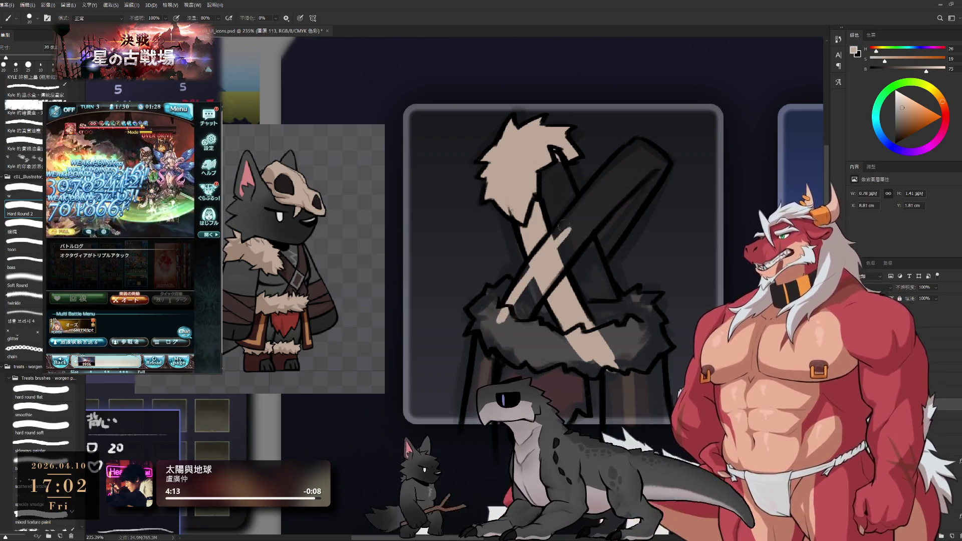
# Paint a wide beige stroke up along the right stick.
pyautogui.moveTo(518, 299); pyautogui.dragTo(584, 220)
pyautogui.moveTo(519, 300); pyautogui.dragTo(631, 179)
pyautogui.moveTo(526, 301)
pyautogui.mouseDown()
pyautogui.moveTo(640, 146)
pyautogui.moveTo(607, 224)
pyautogui.moveTo(645, 191)
pyautogui.moveTo(647, 153)
pyautogui.moveTo(659, 180)
pyautogui.mouseUp()
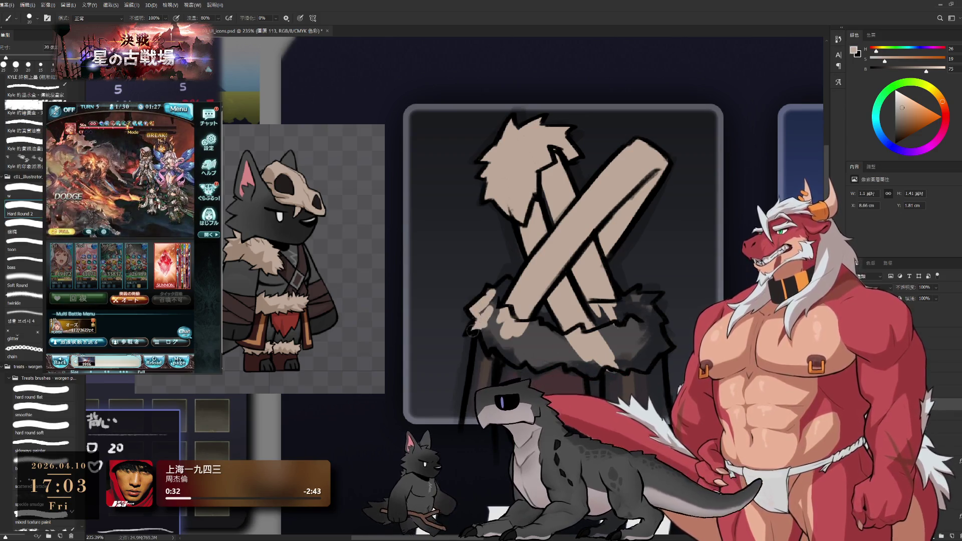
# Paint beige down the lower stick and over the fur wrap to finish the flat base.
pyautogui.moveTo(480, 344); pyautogui.dragTo(482, 383)
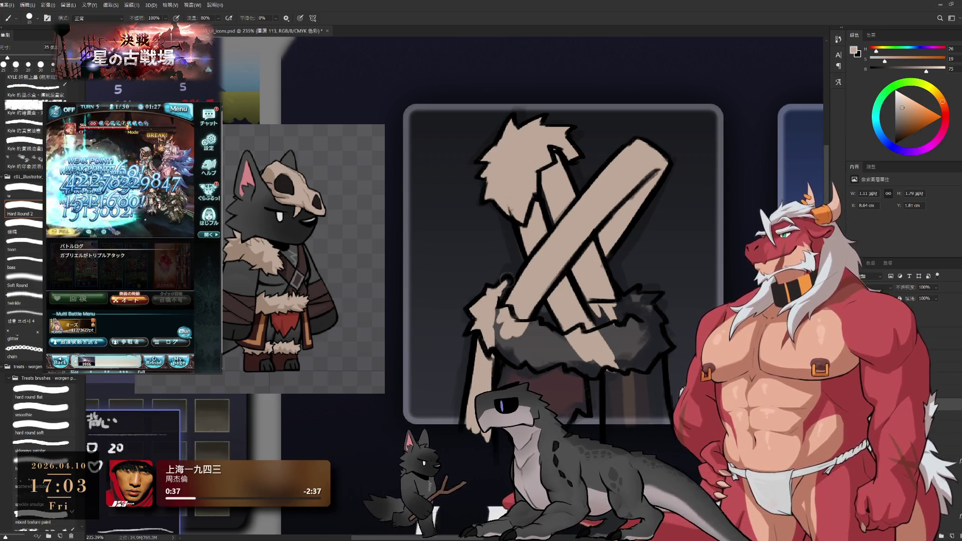
pyautogui.moveTo(502, 340)
pyautogui.mouseDown()
pyautogui.moveTo(527, 350)
pyautogui.moveTo(553, 321)
pyautogui.moveTo(572, 338)
pyautogui.moveTo(612, 331)
pyautogui.moveTo(645, 297)
pyautogui.mouseUp()
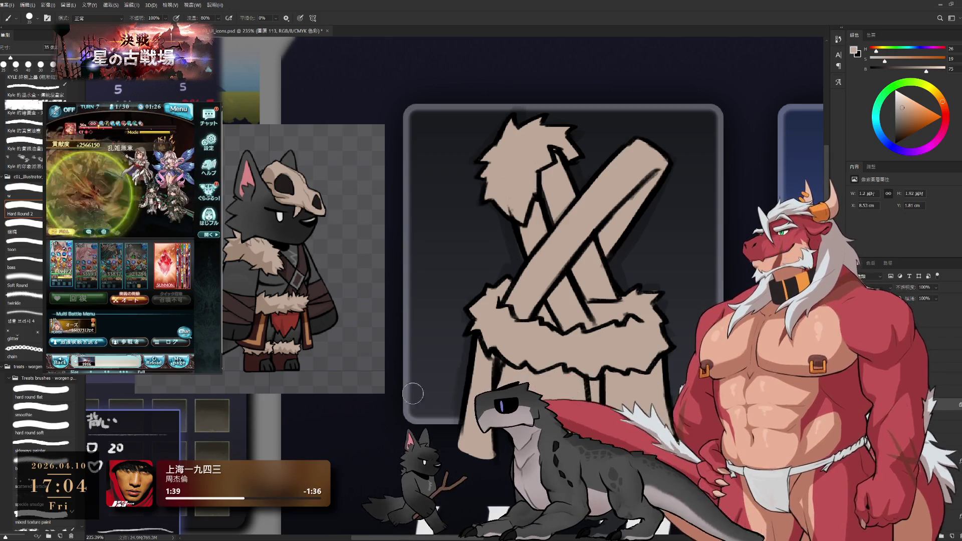
# Paint the hanging cloth below the fur in dark red.
pyautogui.keyDown('alt'); pyautogui.click(258, 331); pyautogui.keyUp('alt')
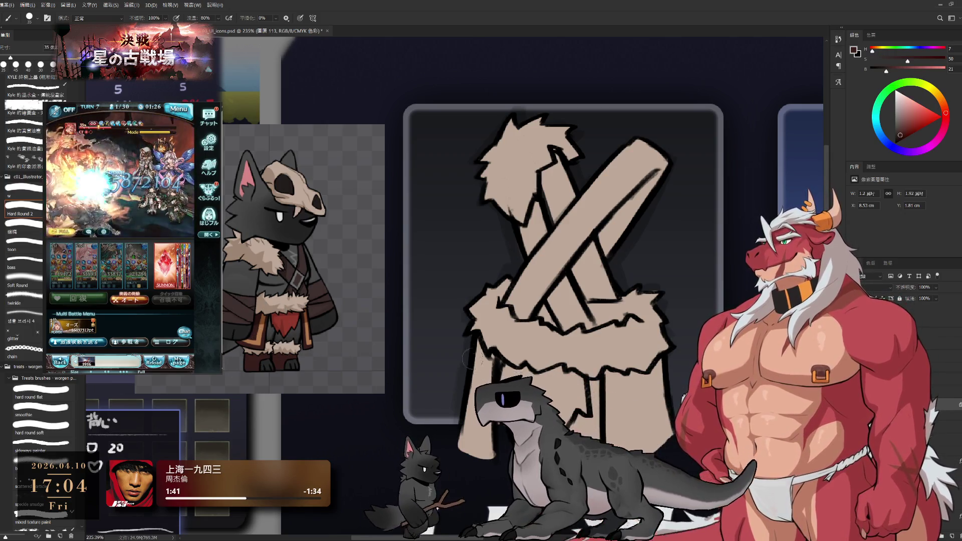
pyautogui.moveTo(481, 355); pyautogui.dragTo(486, 439)
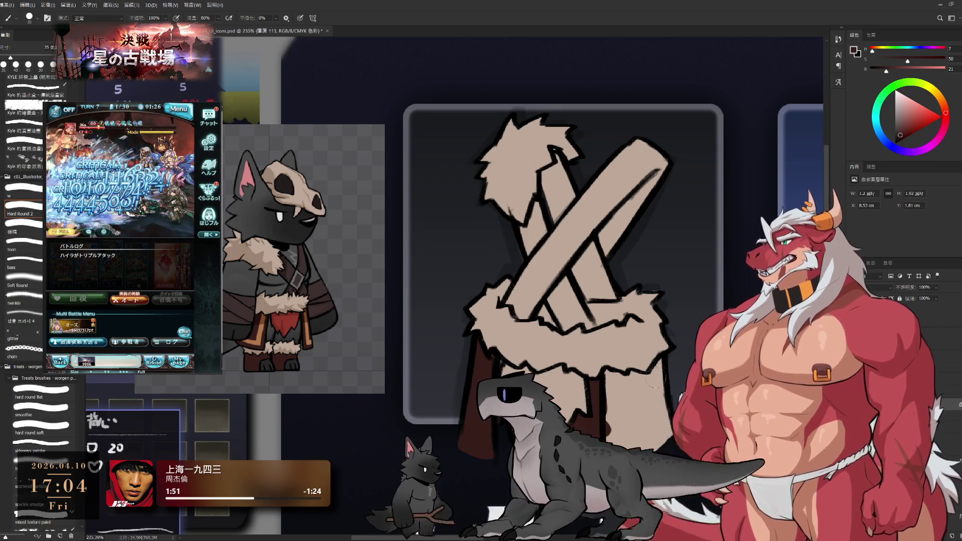
pyautogui.moveTo(610, 379); pyautogui.dragTo(654, 379)
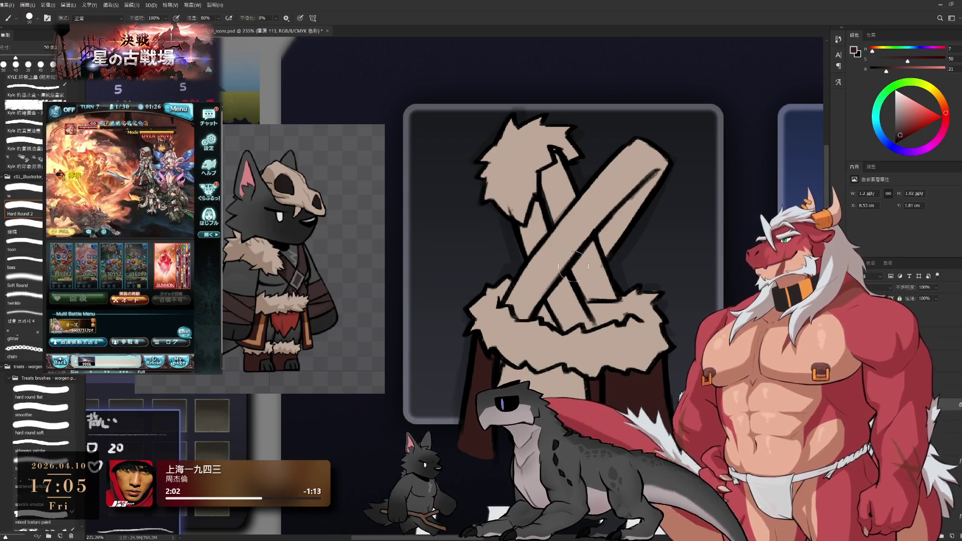
# Sample the wolf scarf's red, pick a darker shade, then choose a dark brown for the sticks.
pyautogui.keyDown('alt'); pyautogui.click(289, 320); pyautogui.keyUp('alt')
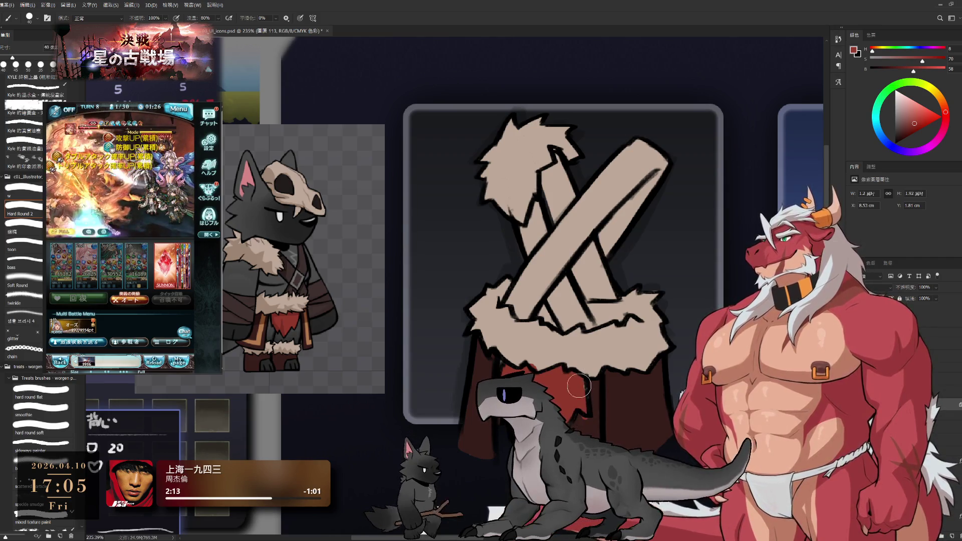
pyautogui.keyDown('alt'); pyautogui.click(588, 409); pyautogui.keyUp('alt')
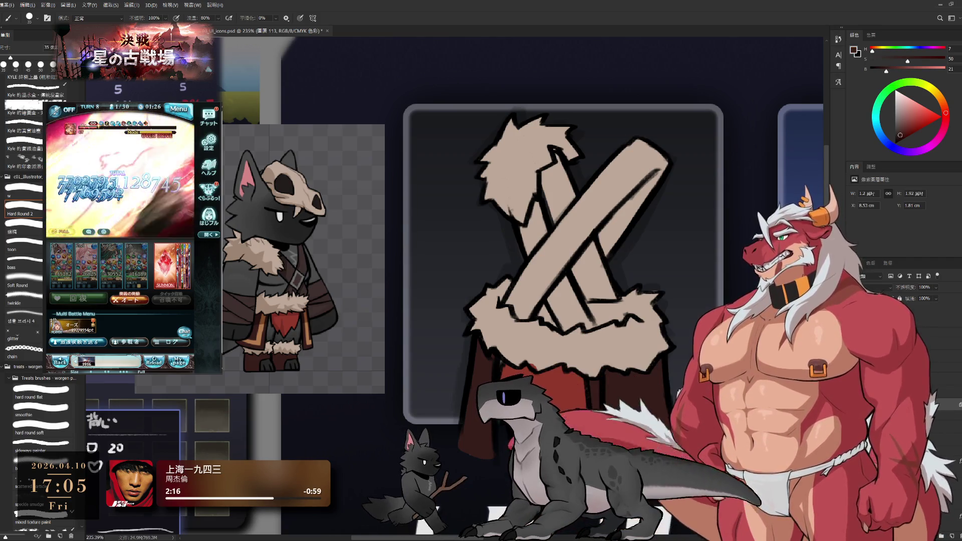
pyautogui.keyDown('alt'); pyautogui.click(307, 249); pyautogui.keyUp('alt')
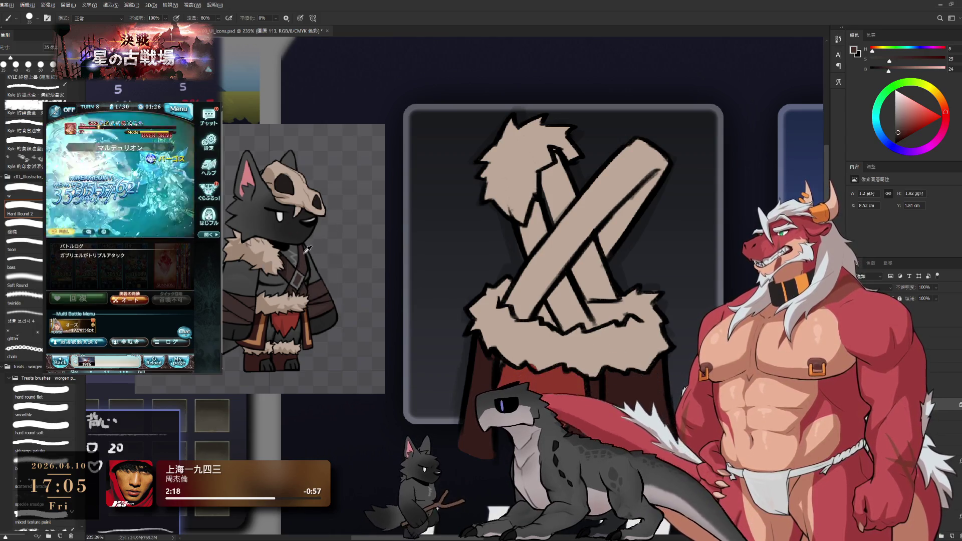
# Paint both crossed sticks dark brown, leaving the fur wrap beige.
pyautogui.moveTo(545, 192); pyautogui.dragTo(525, 244)
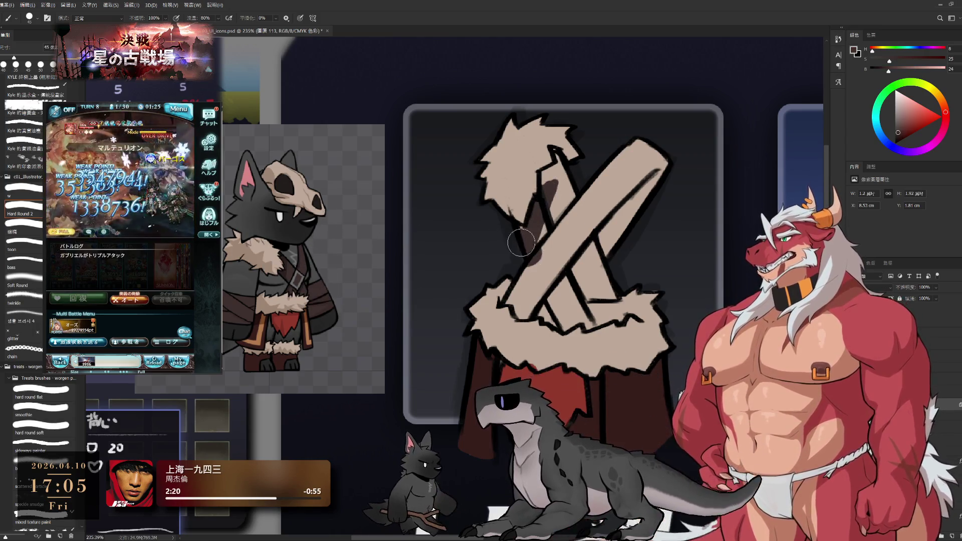
pyautogui.moveTo(541, 224)
pyautogui.mouseDown()
pyautogui.moveTo(547, 189)
pyautogui.moveTo(539, 241)
pyautogui.mouseUp()
pyautogui.moveTo(544, 203)
pyautogui.mouseDown()
pyautogui.moveTo(560, 225)
pyautogui.moveTo(571, 206)
pyautogui.moveTo(569, 242)
pyautogui.moveTo(638, 165)
pyautogui.moveTo(587, 263)
pyautogui.moveTo(535, 270)
pyautogui.moveTo(507, 300)
pyautogui.moveTo(560, 320)
pyautogui.moveTo(560, 284)
pyautogui.mouseUp()
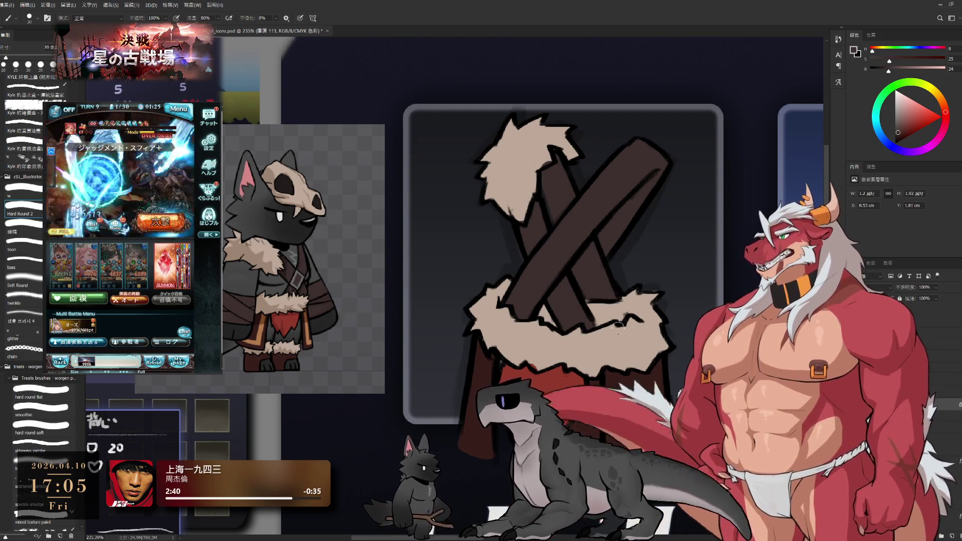
pyautogui.scroll(-5, 614, 326)
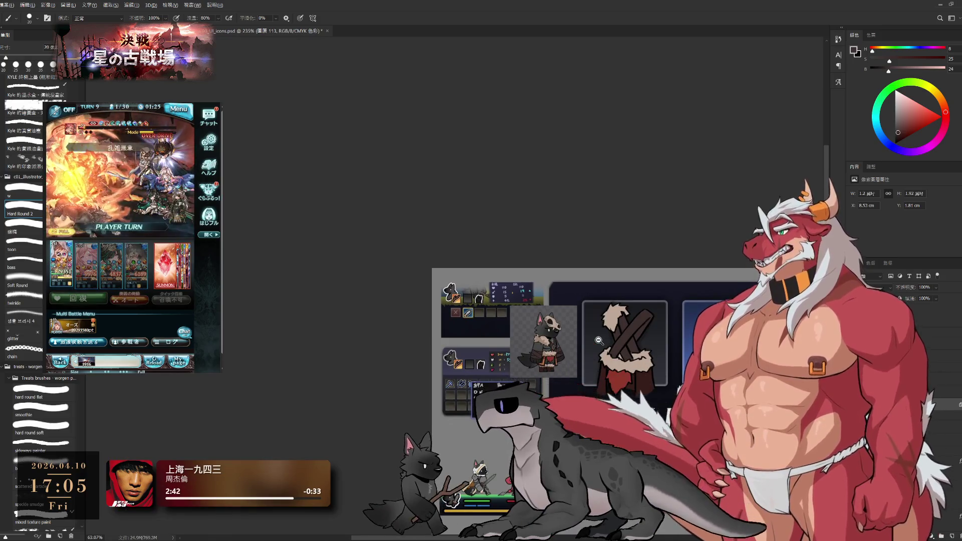
pyautogui.scroll(5, 599, 340)
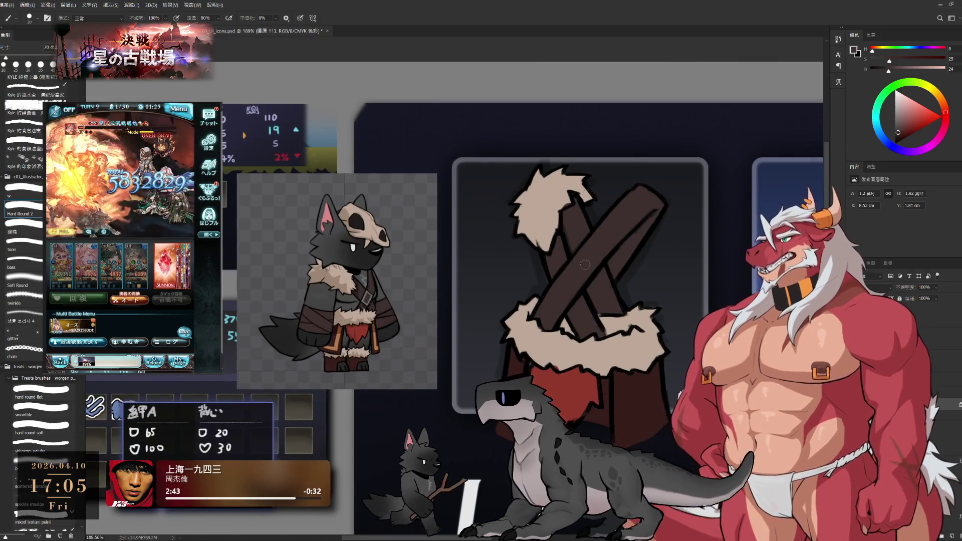
pyautogui.keyDown('ctrl'); pyautogui.click(598, 340); pyautogui.keyUp('ctrl')
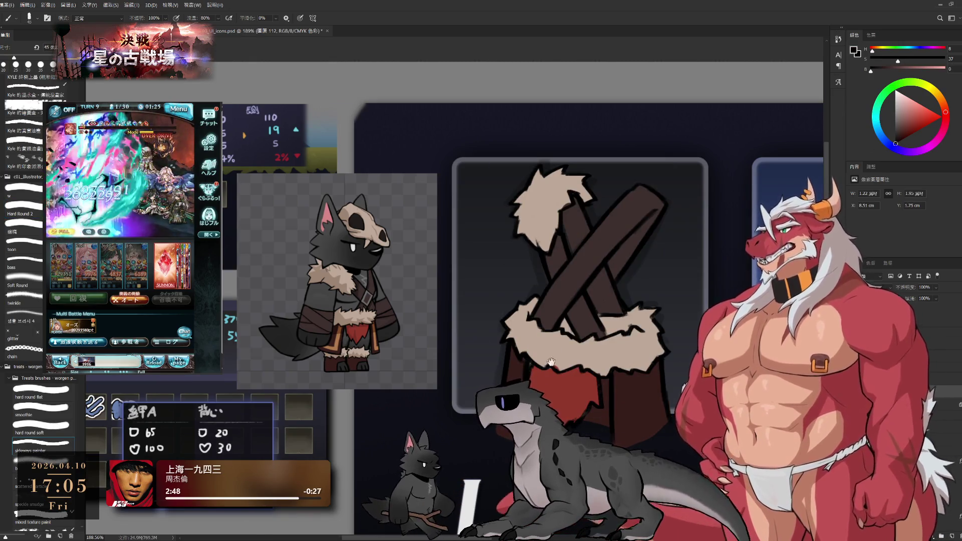
pyautogui.scroll(1, 551, 357)
pyautogui.scroll(2, 549, 334)
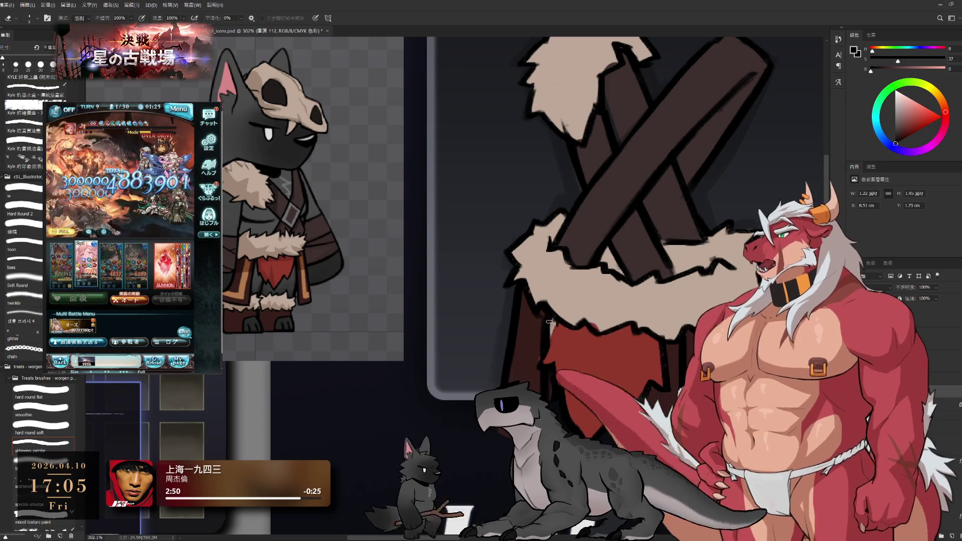
pyautogui.press('b')
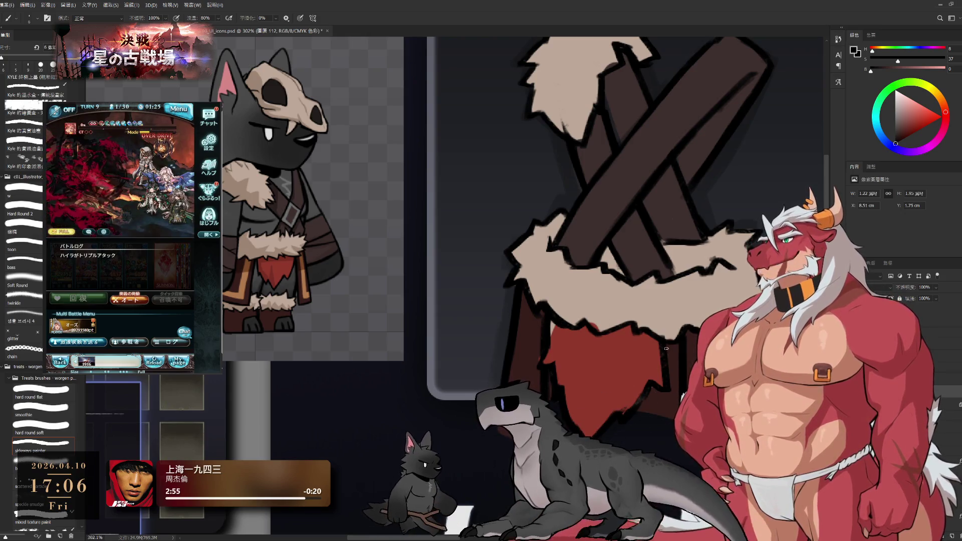
pyautogui.press('e')
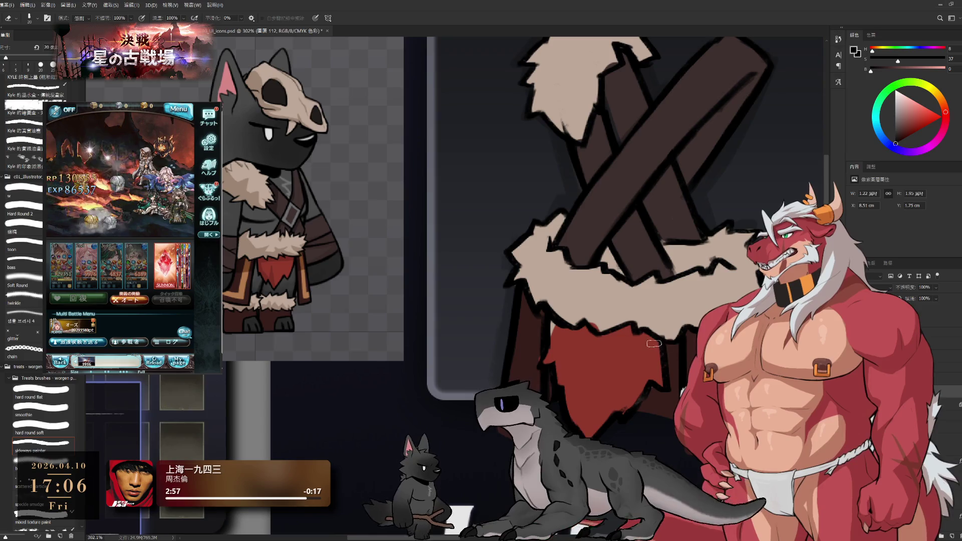
pyautogui.press('b')
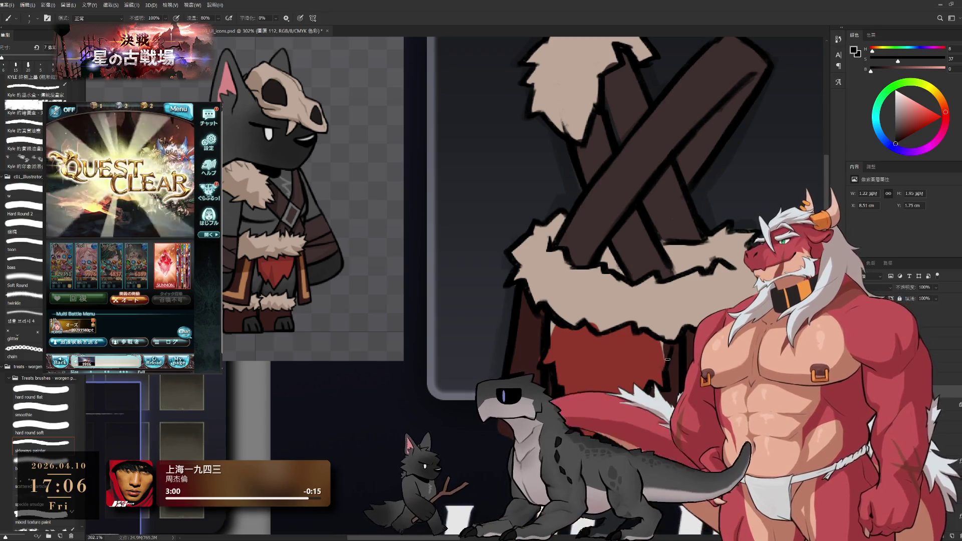
pyautogui.keyDown('alt'); pyautogui.click(664, 345); pyautogui.keyUp('alt')
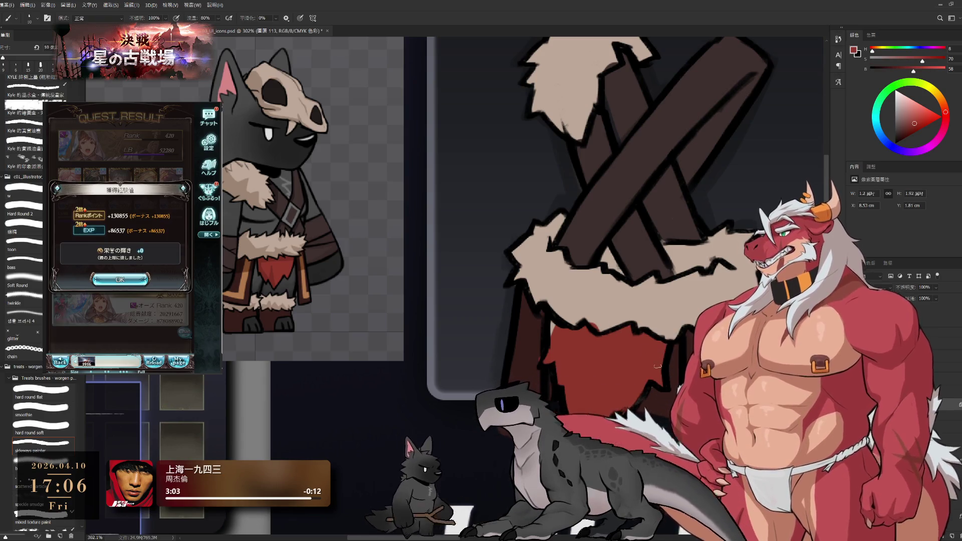
pyautogui.keyDown('alt'); pyautogui.click(598, 297); pyautogui.keyUp('alt')
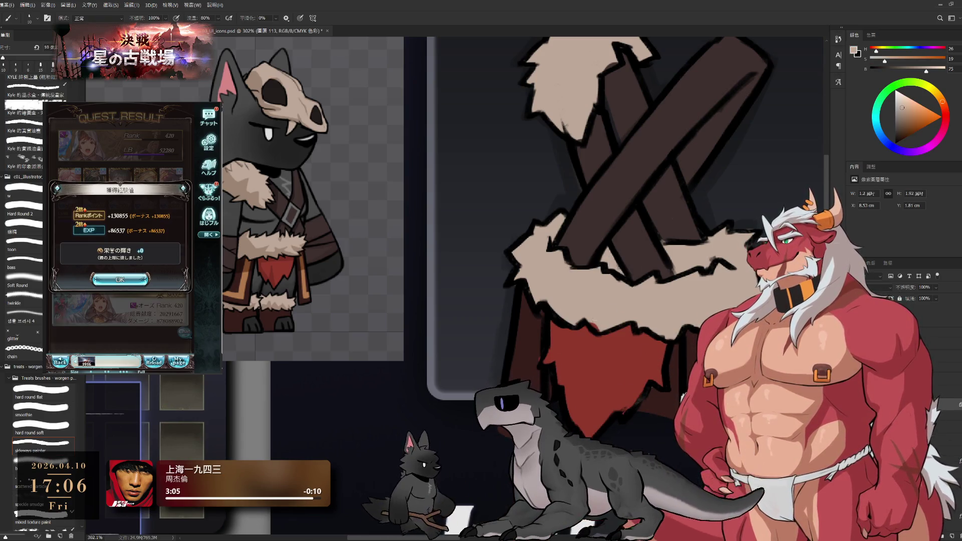
pyautogui.keyDown('alt'); pyautogui.click(517, 363); pyautogui.keyUp('alt')
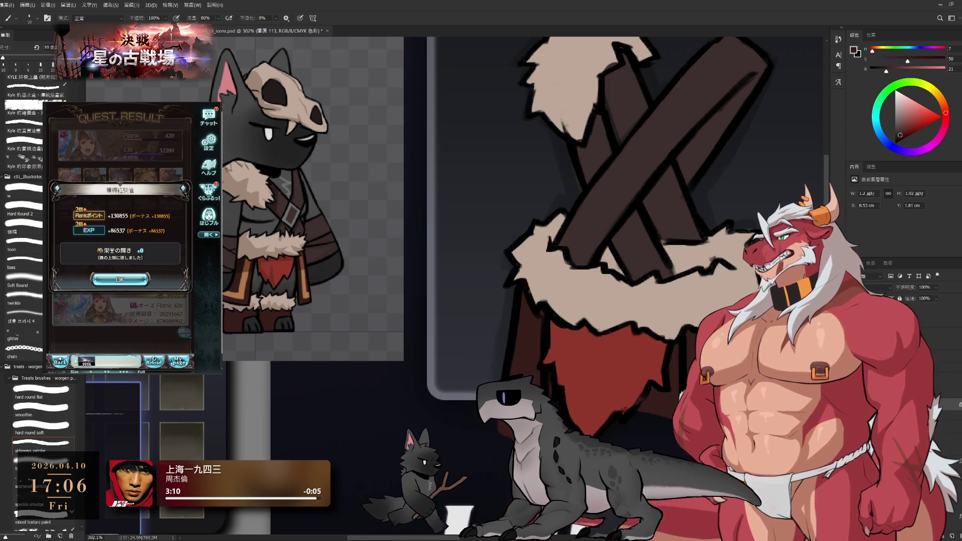
pyautogui.click(120, 279)
pyautogui.click(156, 336)
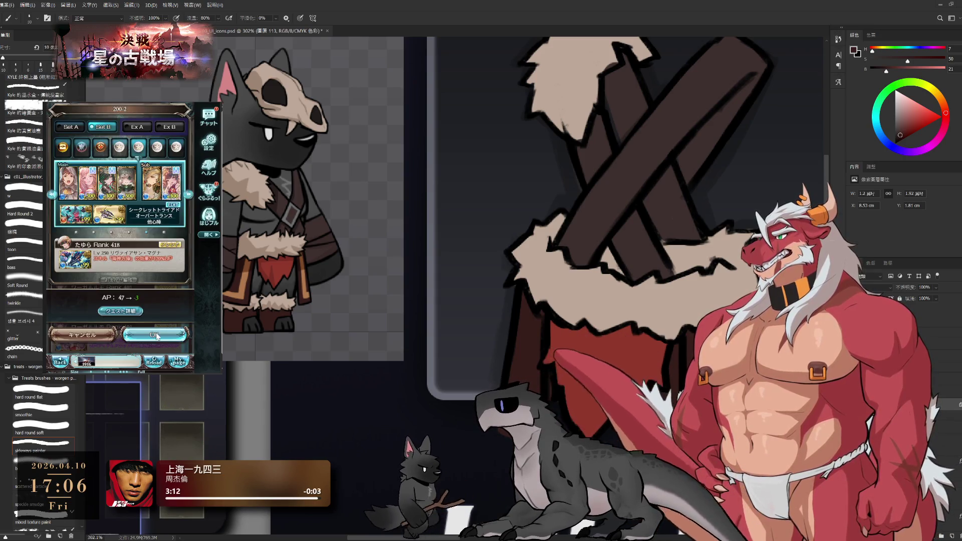
pyautogui.click(156, 336)
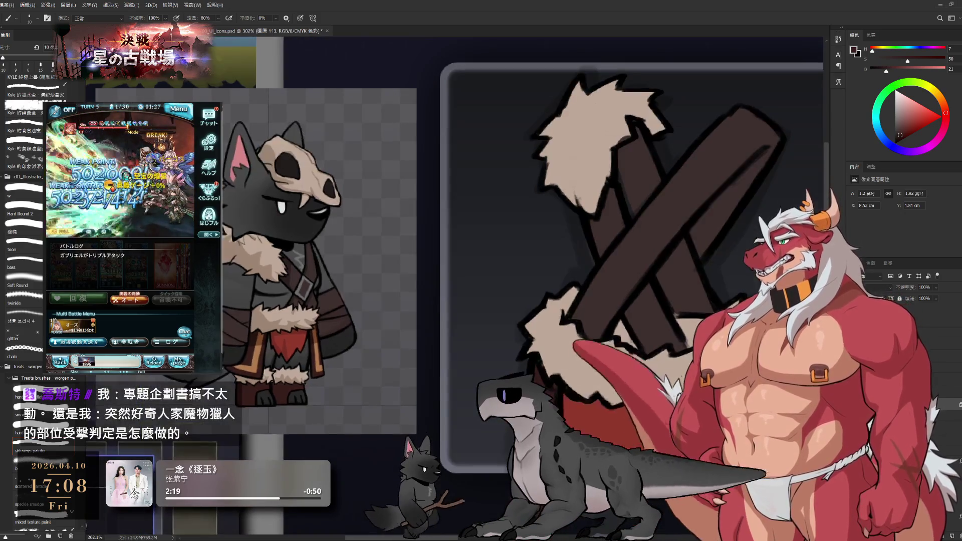
pyautogui.moveTo(541, 242); pyautogui.dragTo(553, 310)
pyautogui.scroll(4, 321, 320)
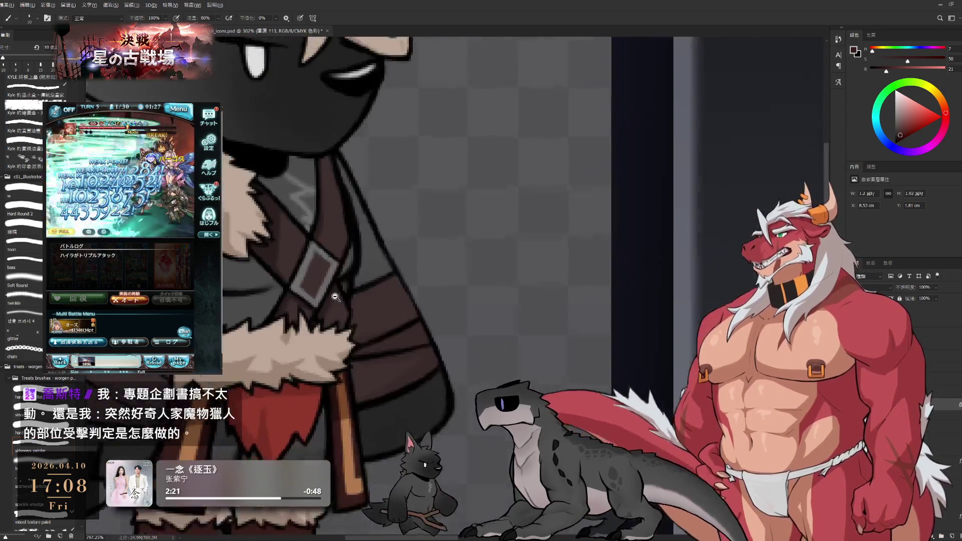
pyautogui.scroll(2, 318, 255)
pyautogui.scroll(-5, 346, 280)
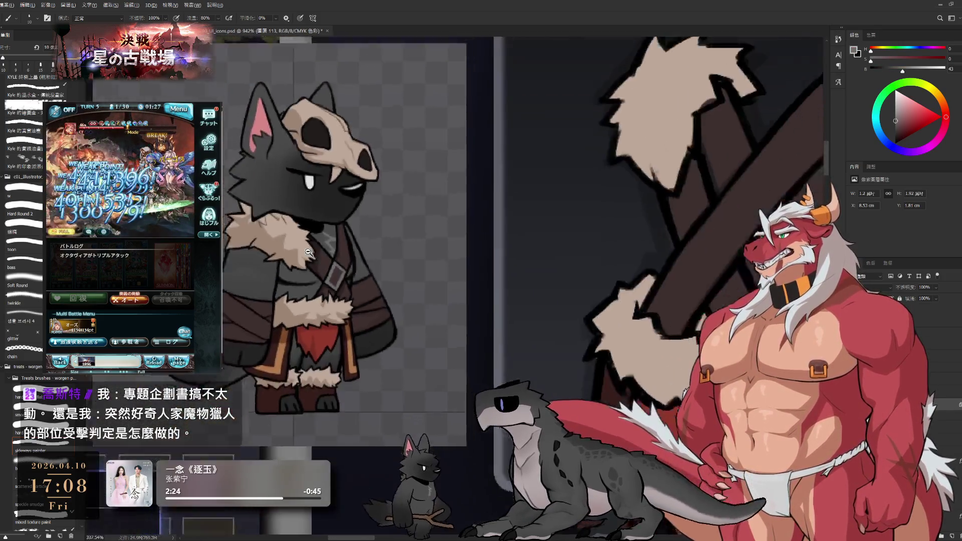
pyautogui.scroll(2, 562, 347)
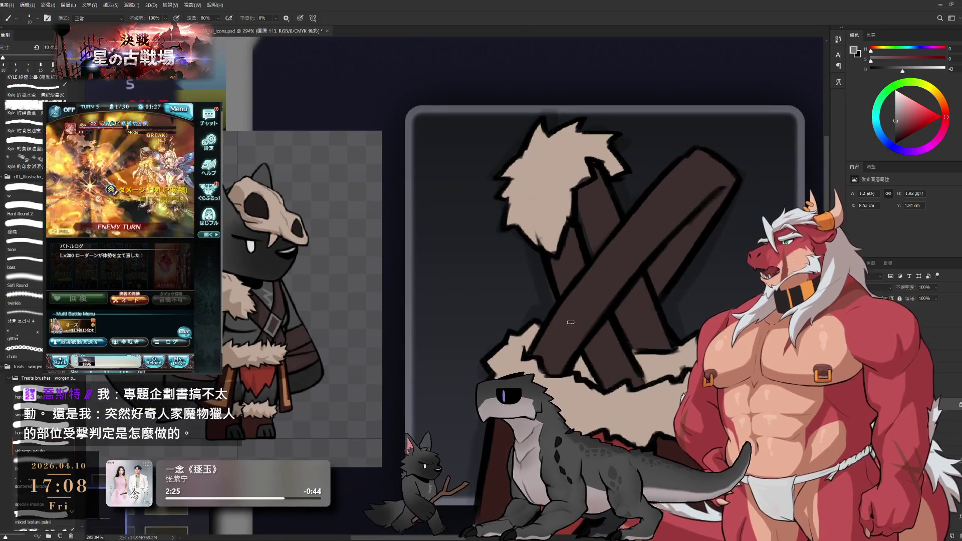
pyautogui.moveTo(575, 342); pyautogui.dragTo(572, 321)
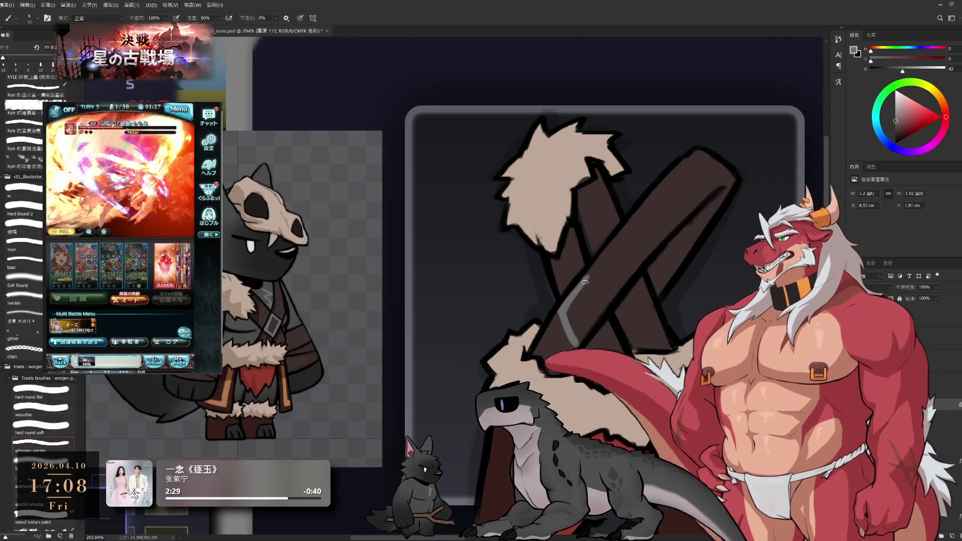
# Paint a grey strap stroke with a square buckle outline across the crossed sticks.
pyautogui.moveTo(601, 309); pyautogui.dragTo(578, 283)
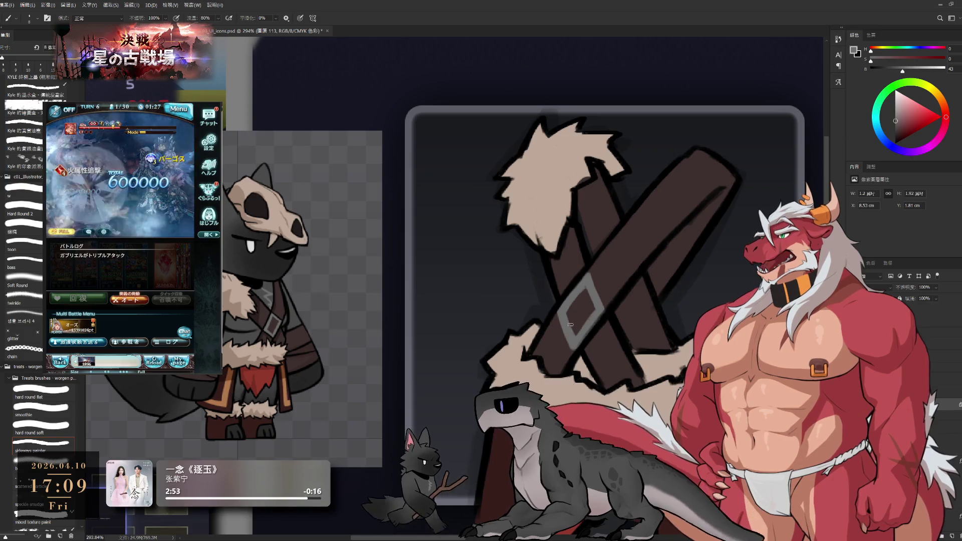
pyautogui.press('r')
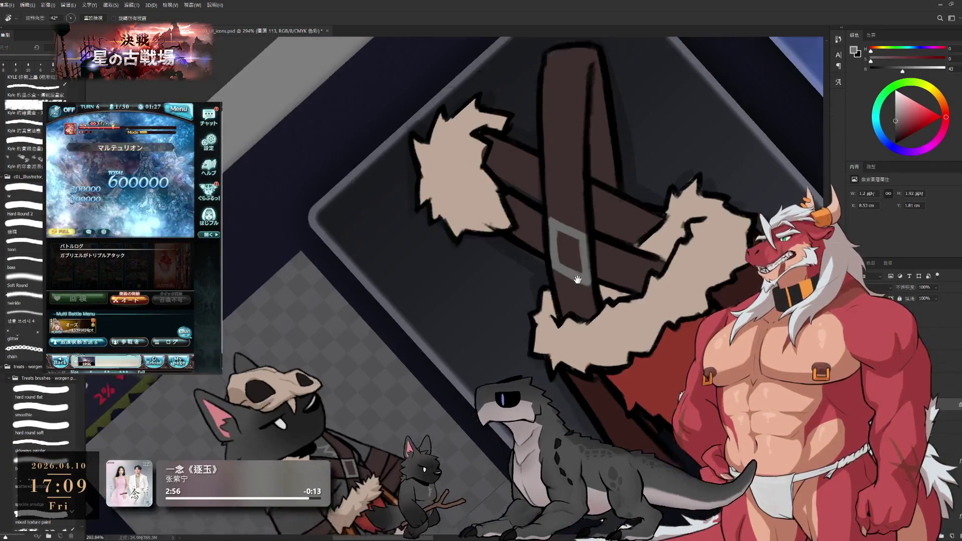
pyautogui.scroll(2, 549, 314)
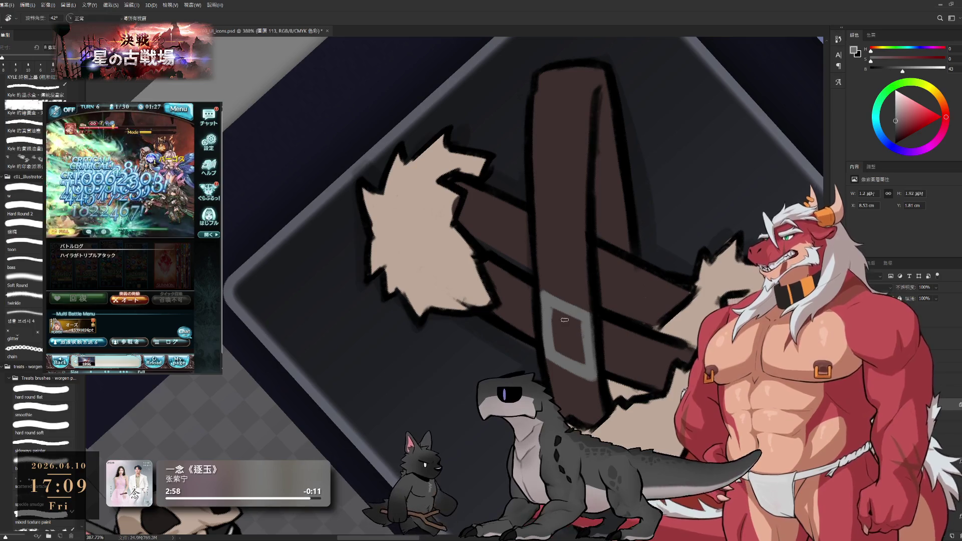
# Sample the strap's grey and refine the buckle outline with brush and eraser.
pyautogui.press('b')
pyautogui.keyDown('alt'); pyautogui.click(562, 319); pyautogui.keyUp('alt')
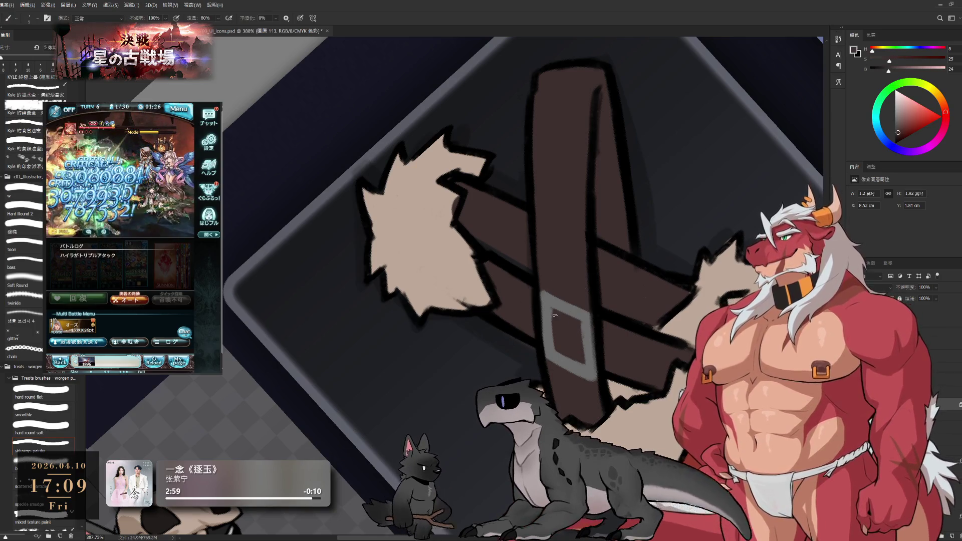
pyautogui.keyDown('alt'); pyautogui.click(567, 302); pyautogui.keyUp('alt')
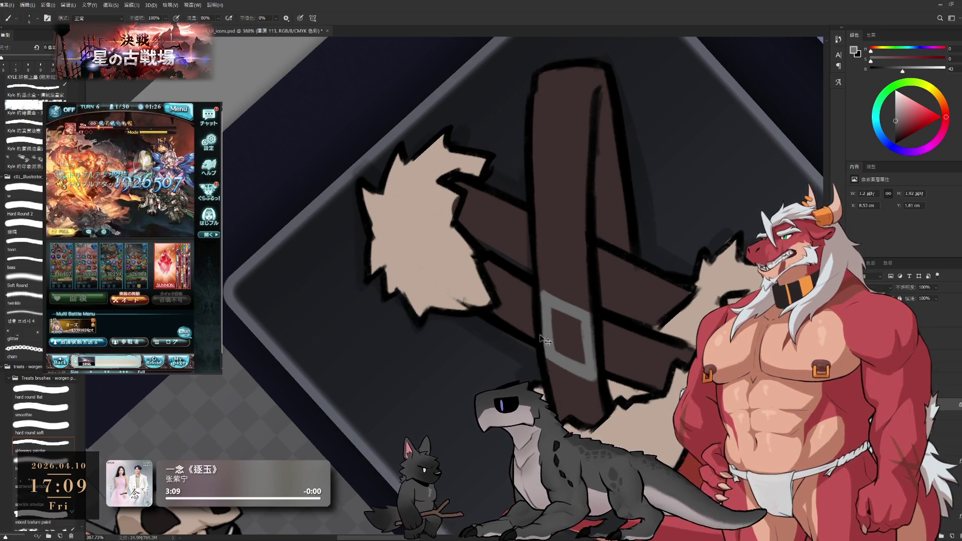
pyautogui.press('e')
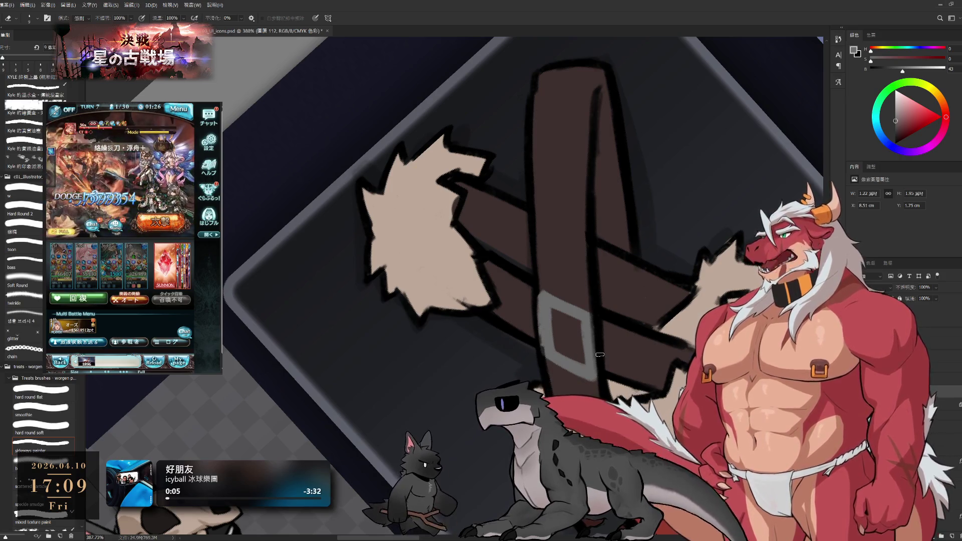
# Undo the accidental line-art shift and rotate the canvas about 22 degrees.
pyautogui.hotkey('ctrl', 'z')
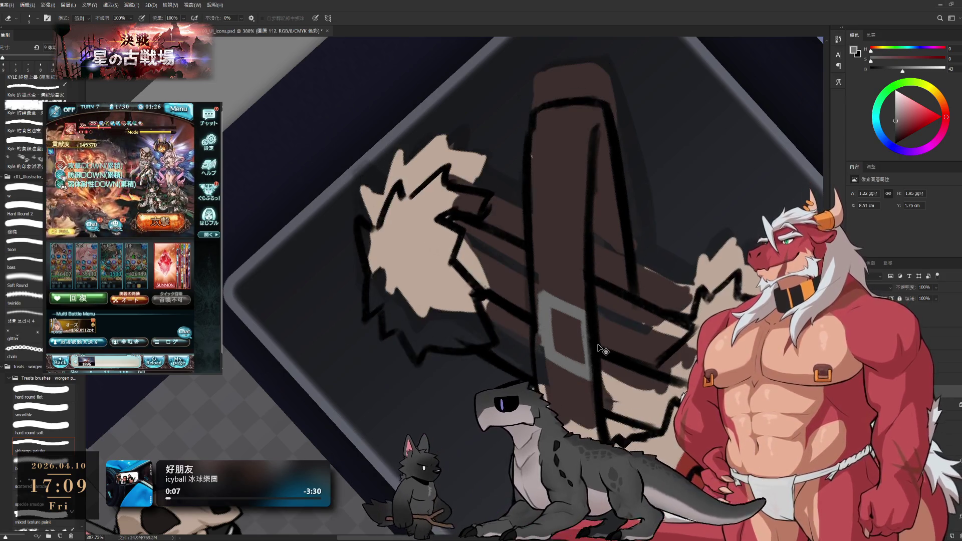
pyautogui.hotkey('ctrl', 'shift', 'z')
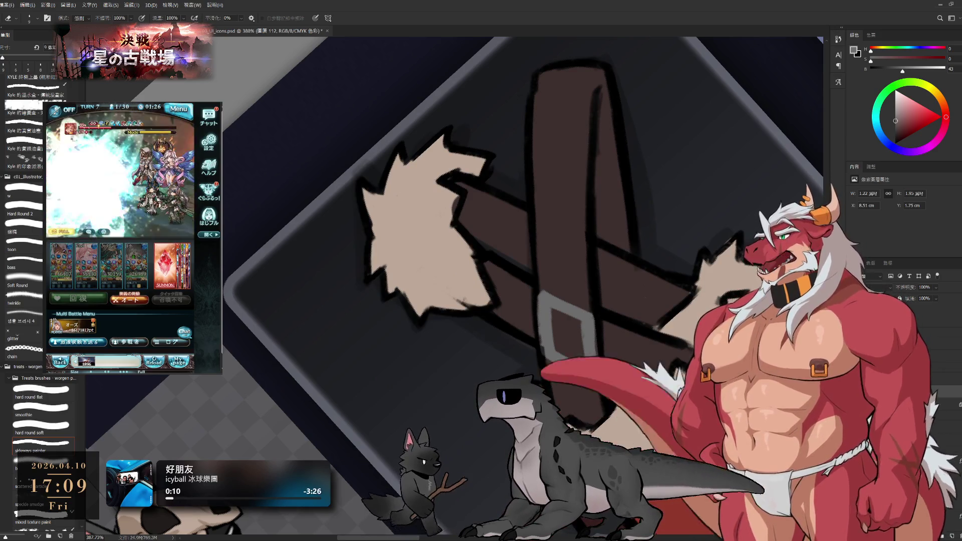
pyautogui.press('r')
pyautogui.moveTo(593, 368); pyautogui.dragTo(623, 329)
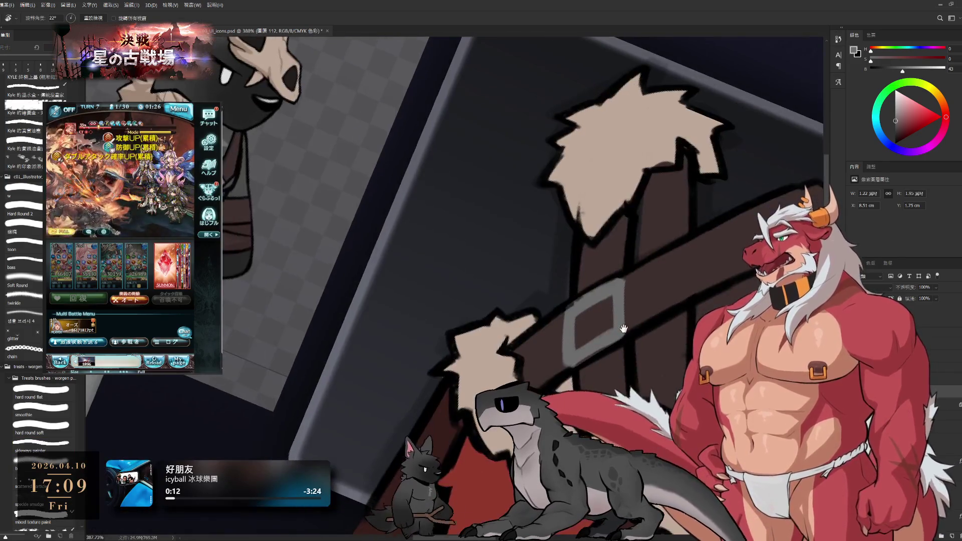
# Reshape the buckle by alternating brush and eraser touch-ups.
pyautogui.press('b')
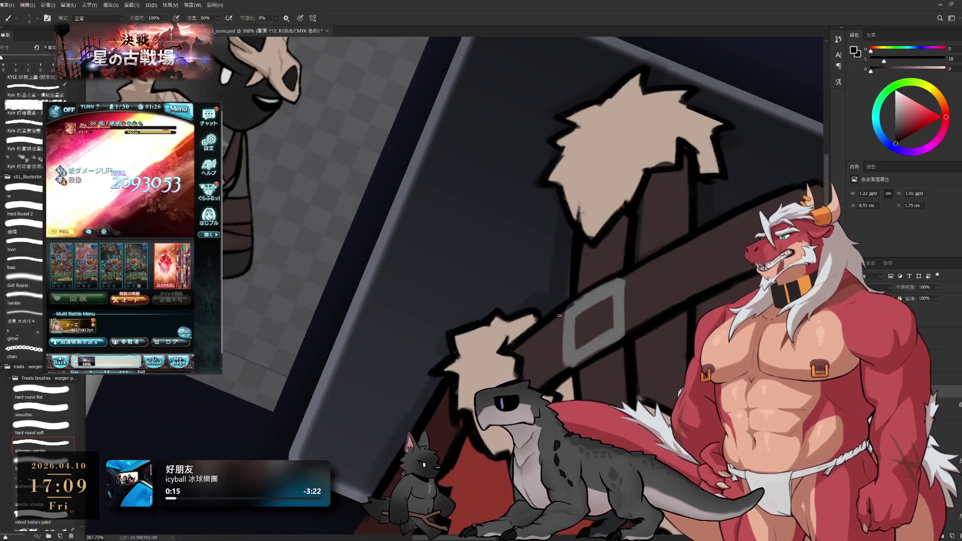
pyautogui.press('e')
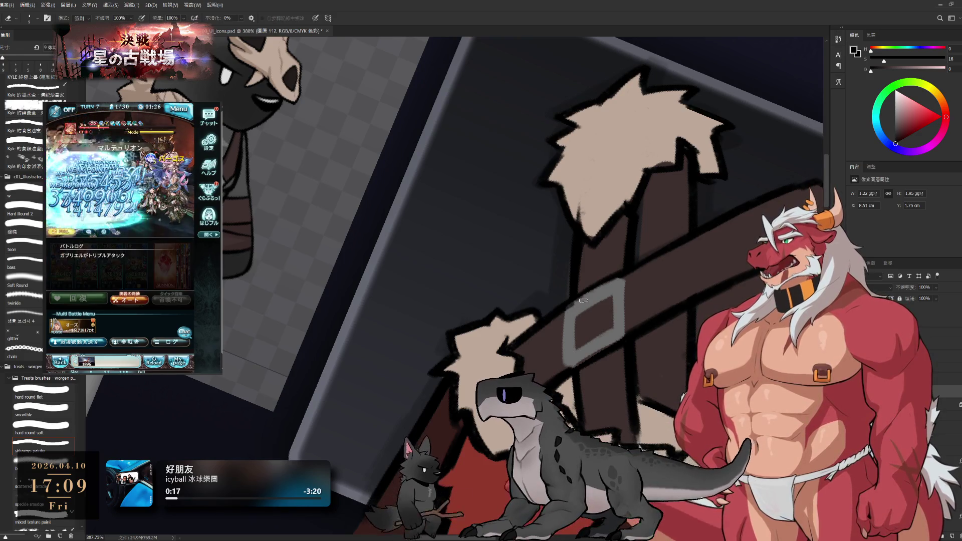
pyautogui.press('b')
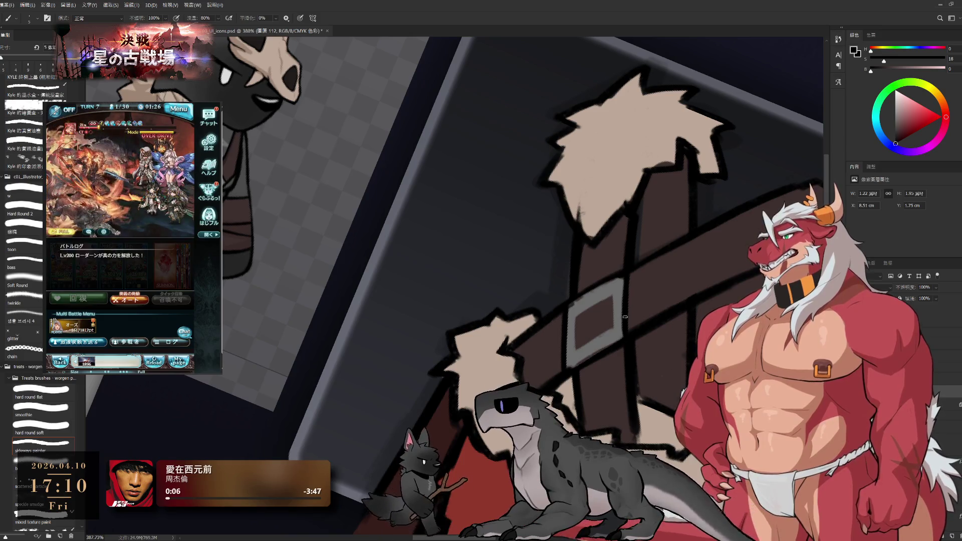
pyautogui.press('e')
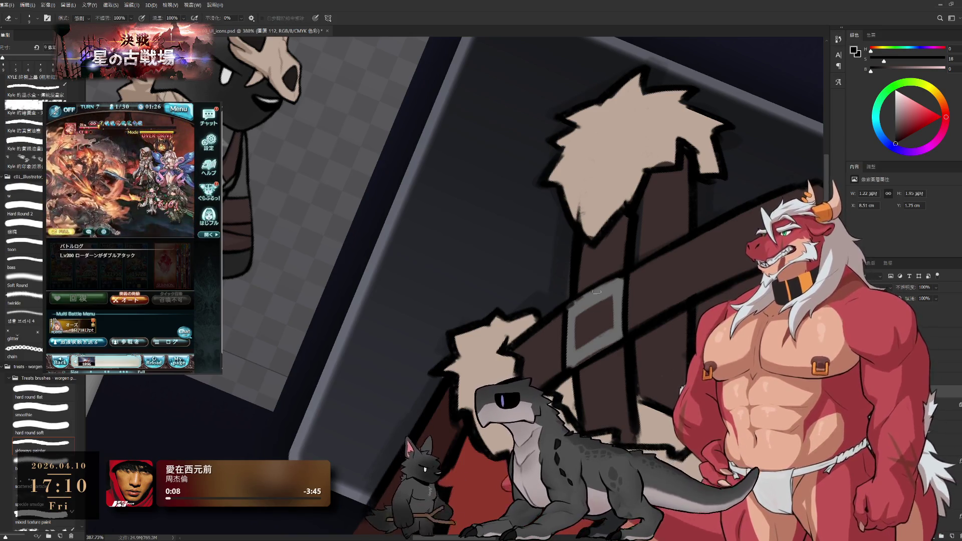
pyautogui.press('b')
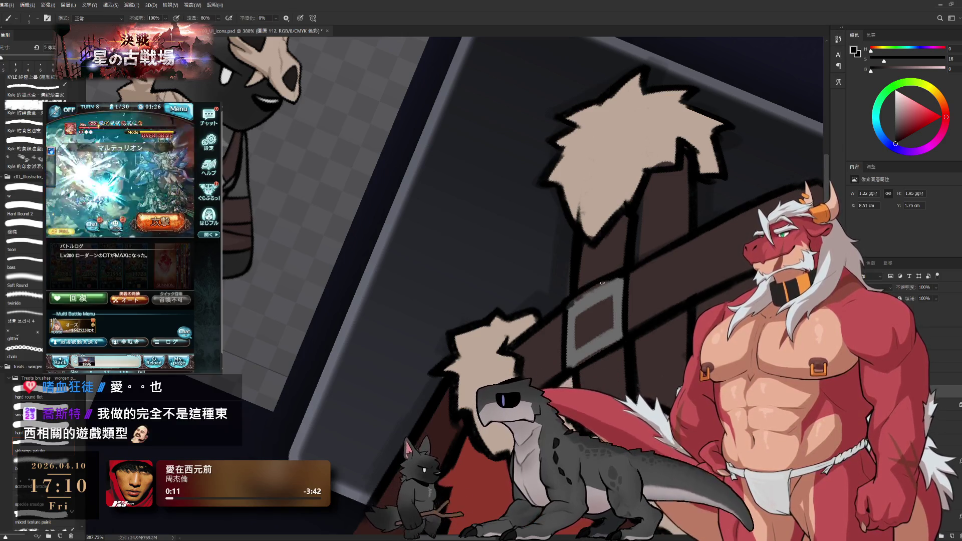
pyautogui.scroll(3, 605, 168)
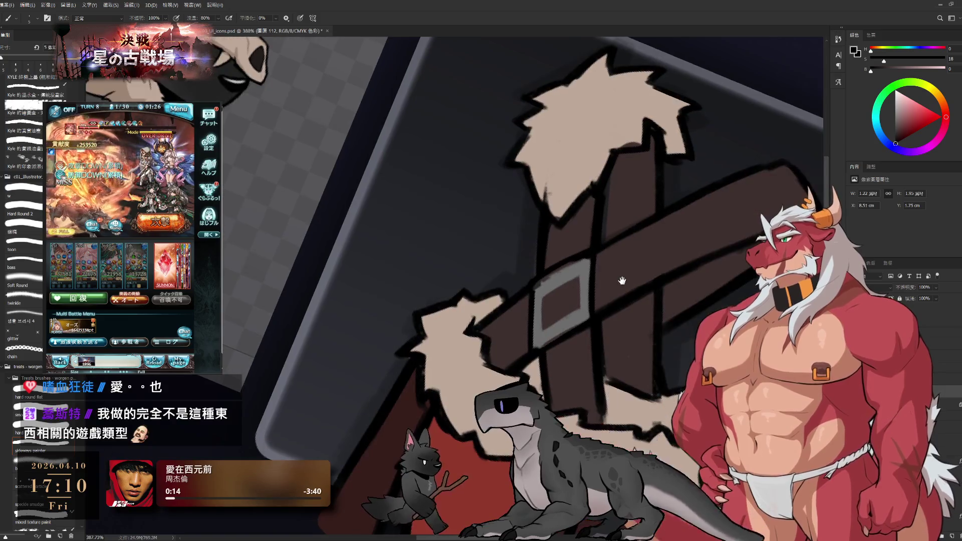
pyautogui.press('e')
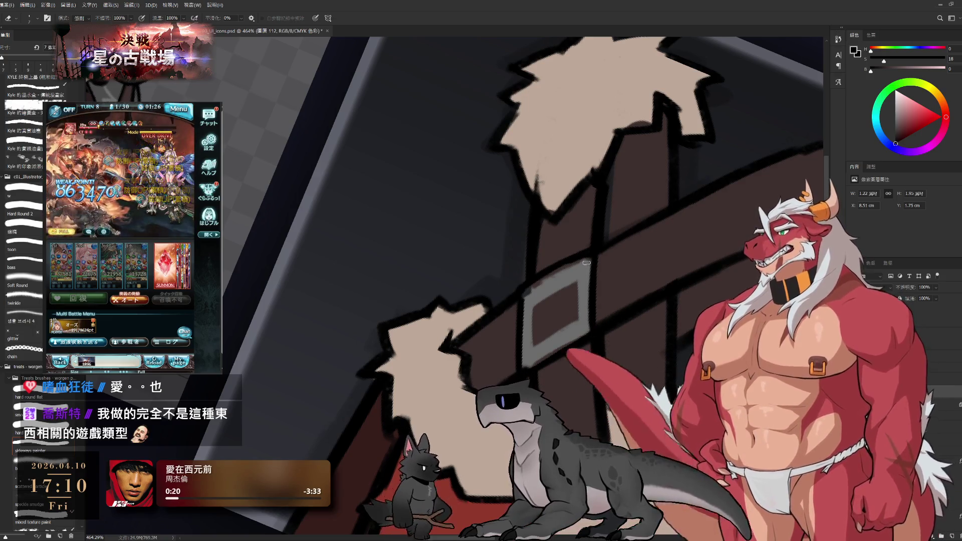
pyautogui.press('b')
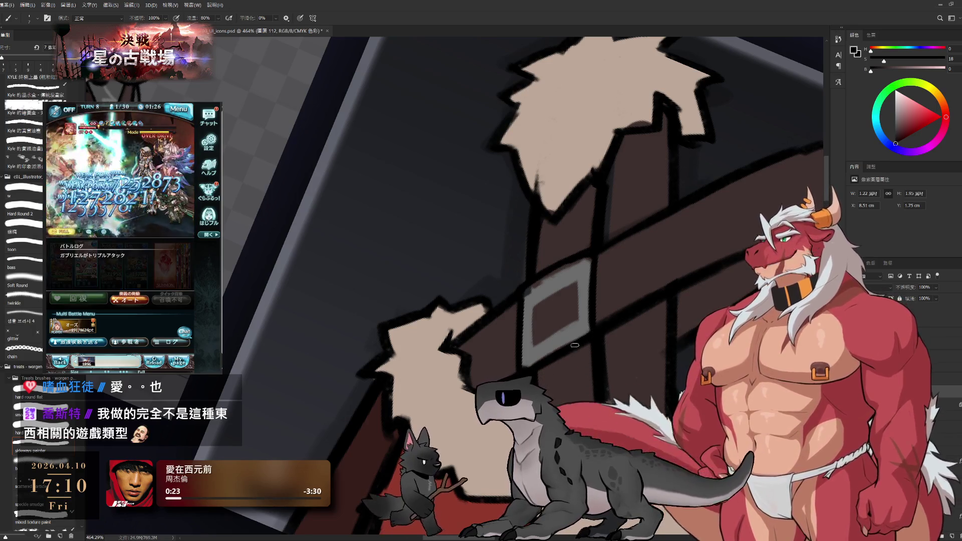
# Load grey then a dark reddish brown for strap shading, briefly checking the sketch under the line art.
pyautogui.keyDown('alt'); pyautogui.click(541, 288); pyautogui.keyUp('alt')
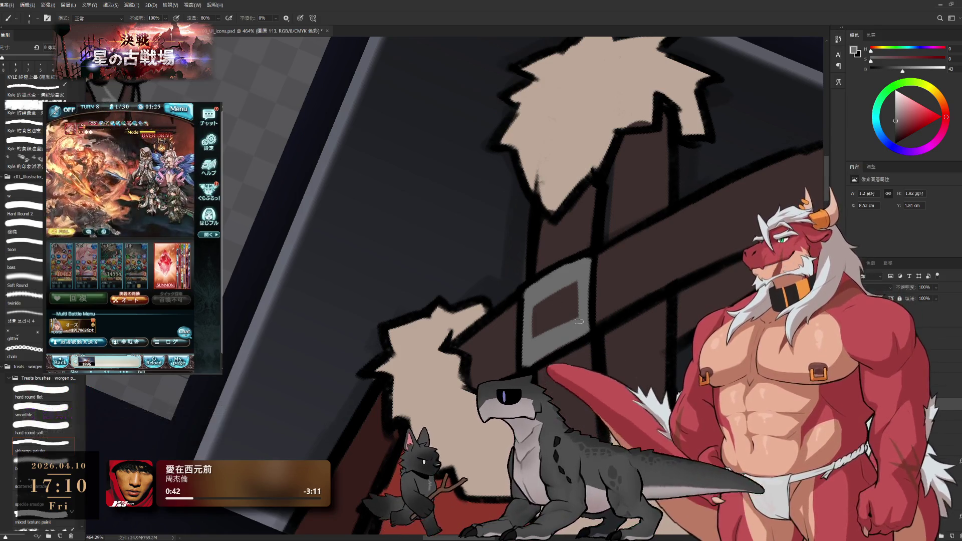
pyautogui.keyDown('alt'); pyautogui.click(541, 330); pyautogui.keyUp('alt')
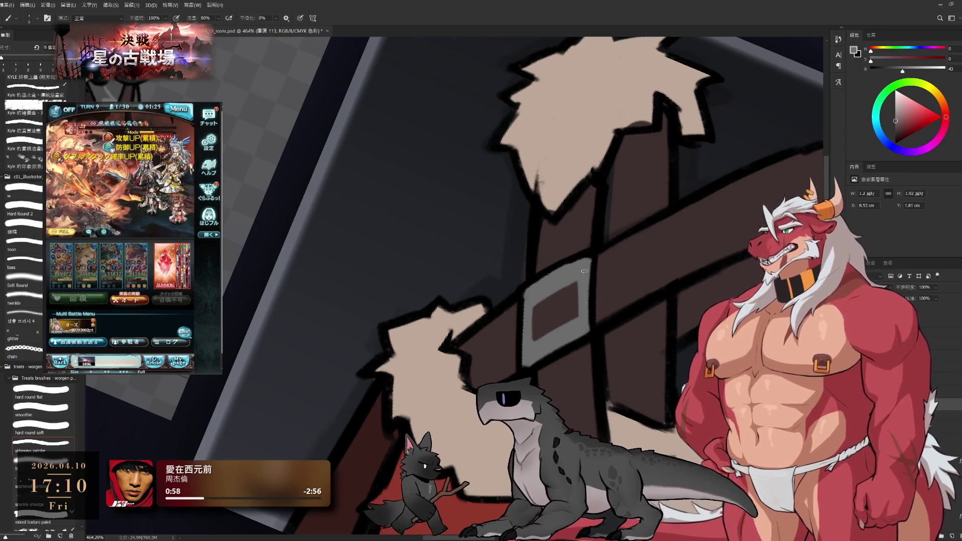
pyautogui.press('Delete')
pyautogui.hotkey('ctrl', 'z')
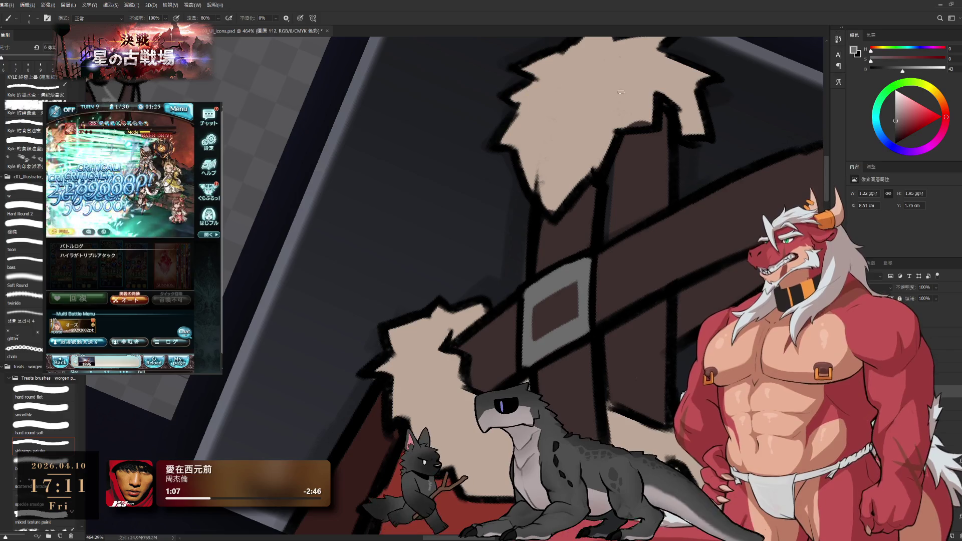
pyautogui.moveTo(579, 290); pyautogui.dragTo(634, 302)
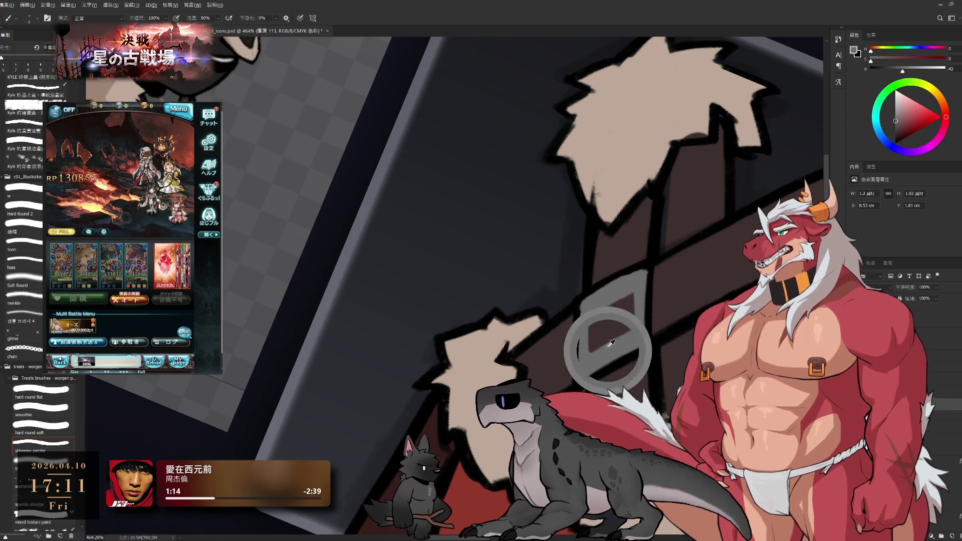
# Thicken the buckle frame with a grey stroke along its inner edge.
pyautogui.moveTo(591, 347)
pyautogui.mouseDown()
pyautogui.moveTo(592, 315)
pyautogui.moveTo(600, 352)
pyautogui.mouseUp()
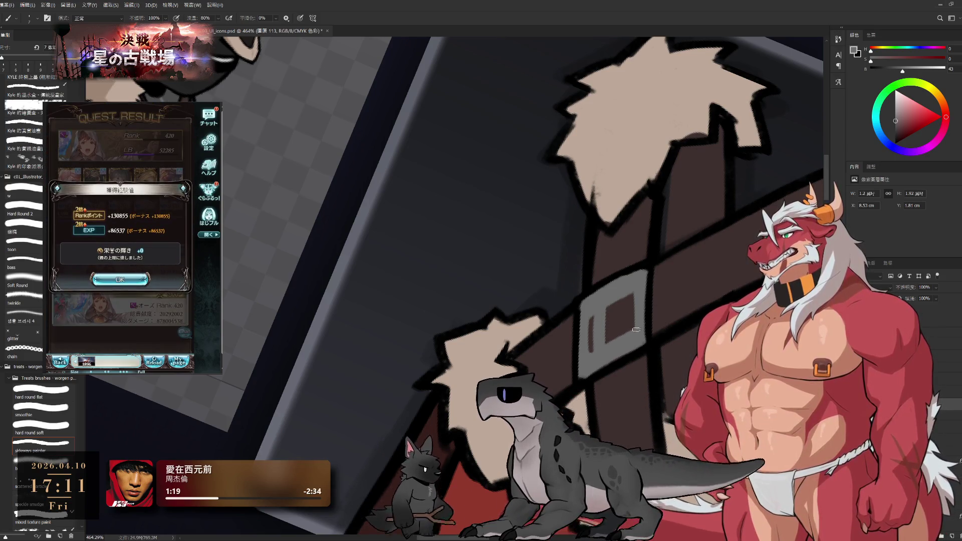
pyautogui.moveTo(650, 372); pyautogui.dragTo(620, 349)
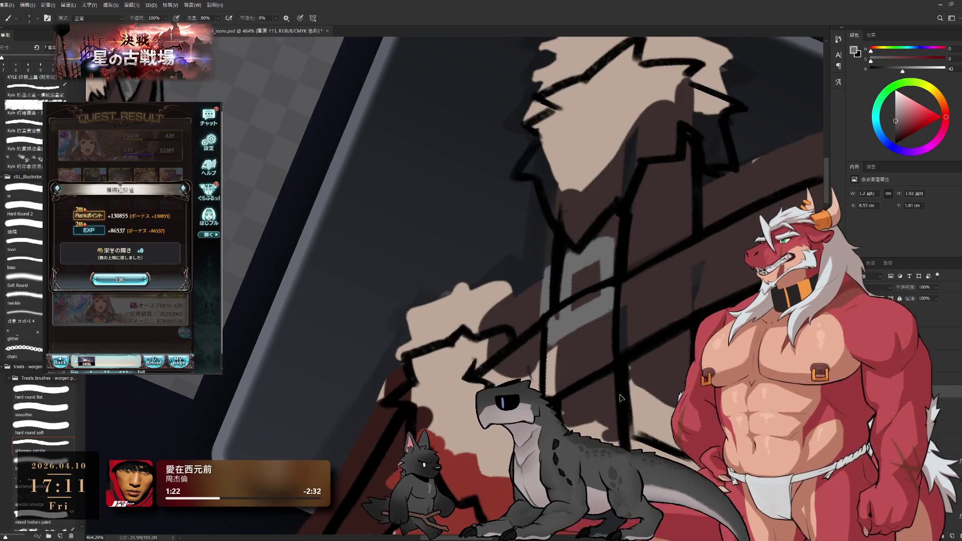
pyautogui.press('e')
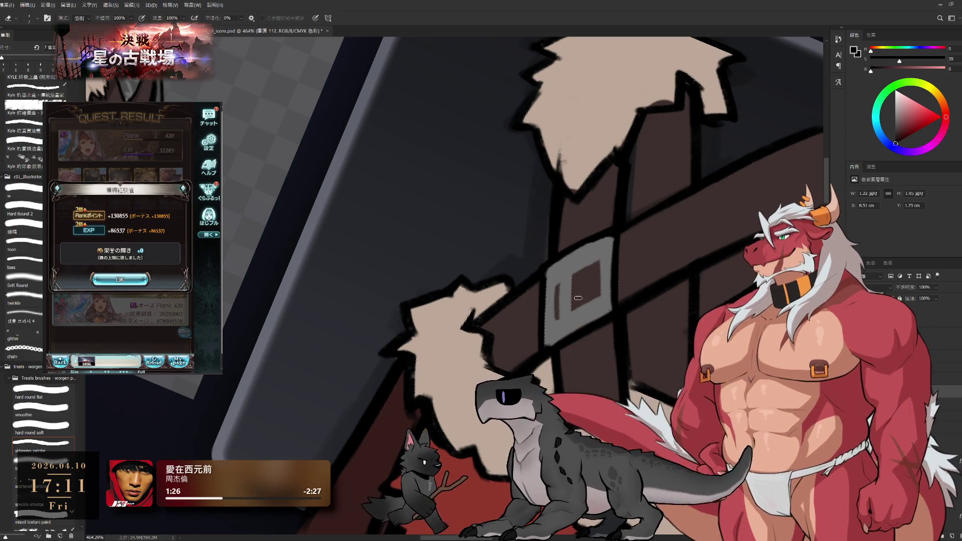
pyautogui.press('b')
pyautogui.press('e')
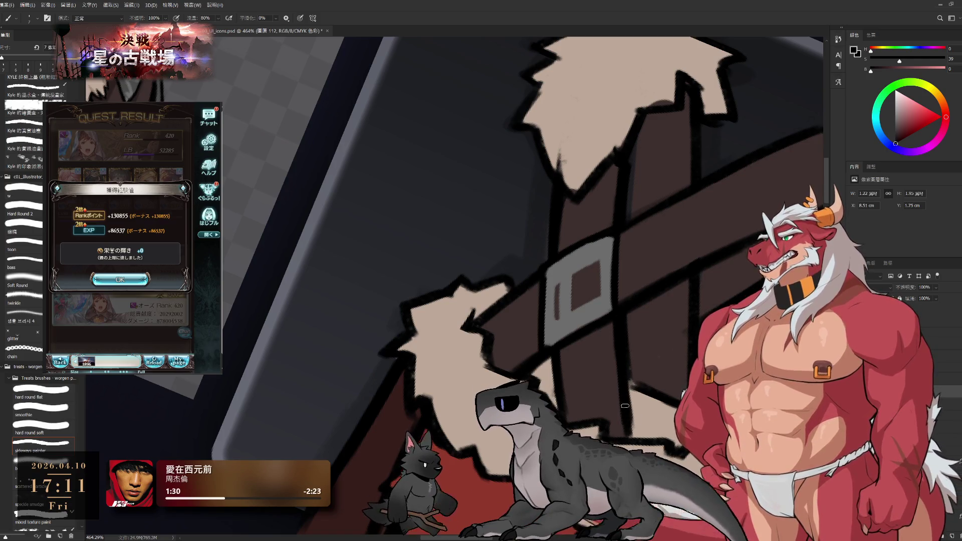
# Rotate and pan the canvas to a new working angle for further detailing.
pyautogui.press('r')
pyautogui.moveTo(571, 300); pyautogui.dragTo(556, 226)
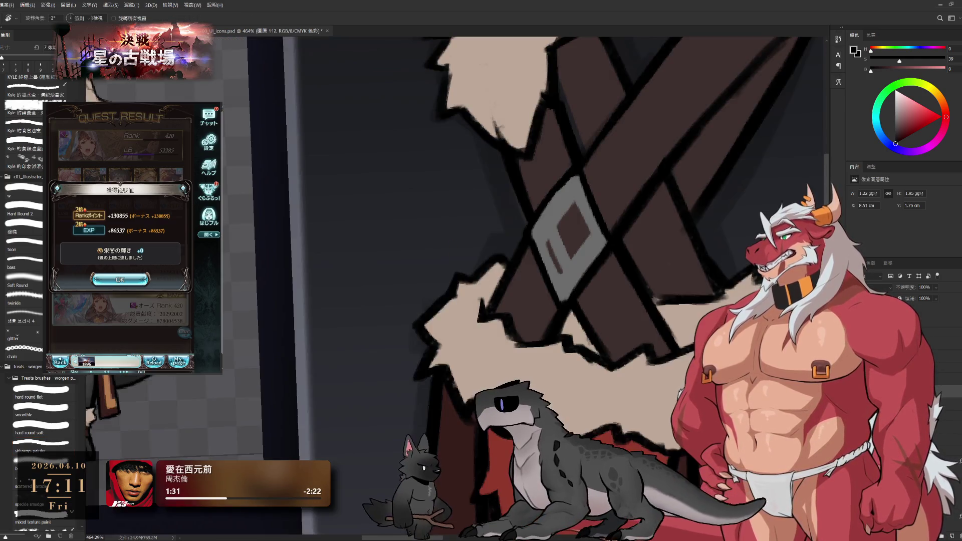
pyautogui.press('e')
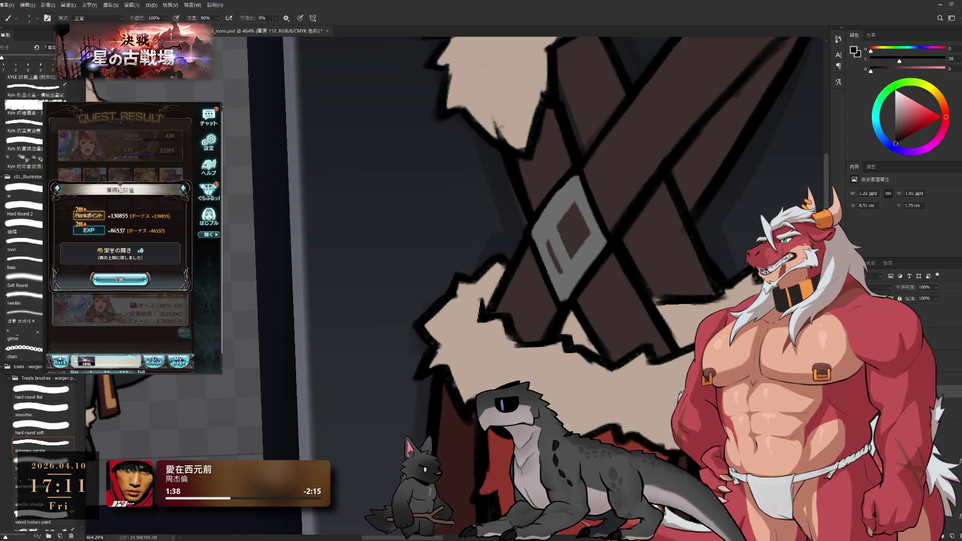
pyautogui.moveTo(571, 301); pyautogui.dragTo(496, 285)
pyautogui.press('r')
pyautogui.moveTo(676, 323)
pyautogui.mouseDown()
pyautogui.moveTo(674, 384)
pyautogui.moveTo(631, 444)
pyautogui.mouseUp()
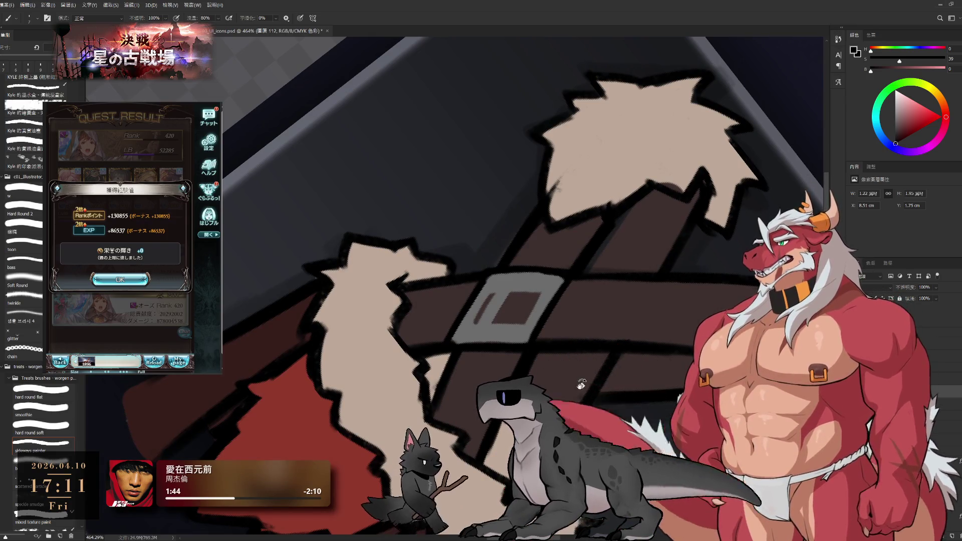
pyautogui.press('r')
pyautogui.moveTo(609, 361); pyautogui.dragTo(582, 330)
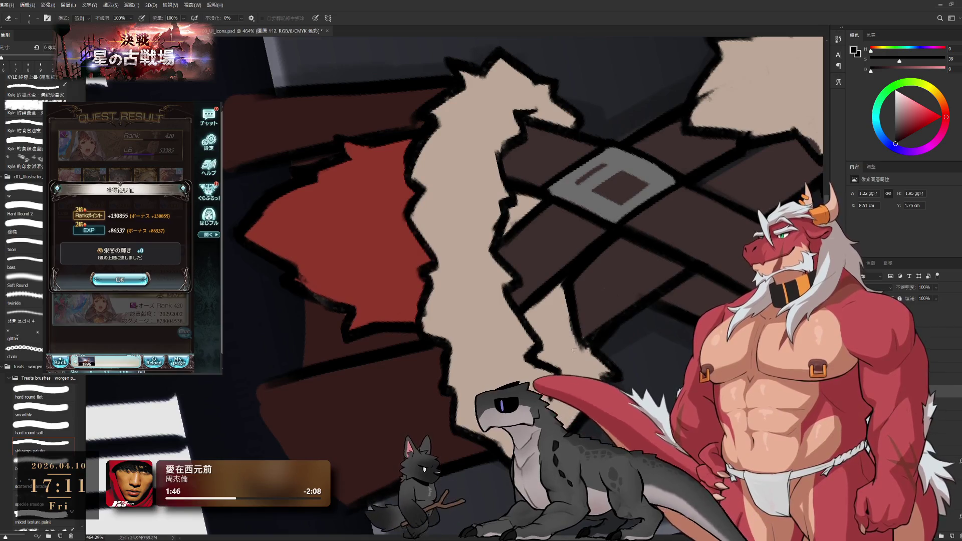
pyautogui.press('e')
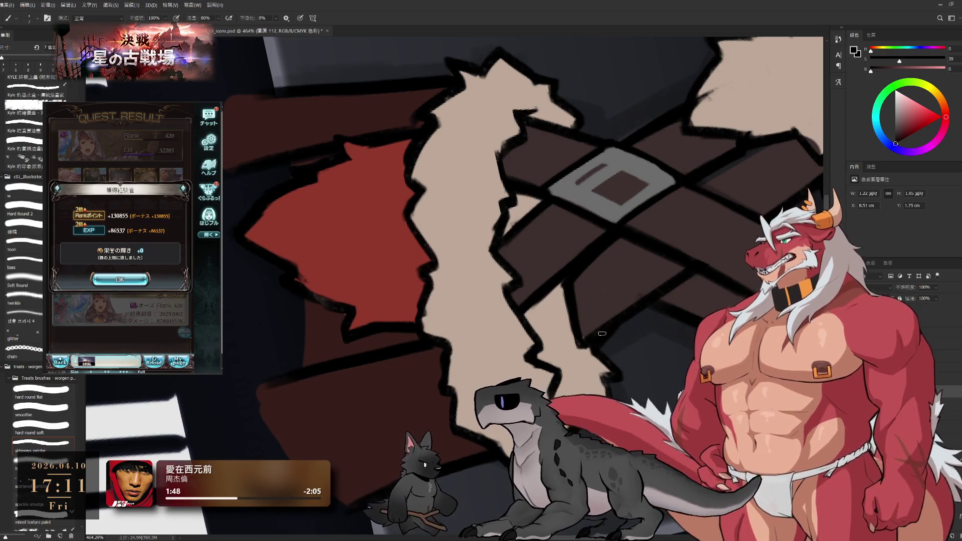
pyautogui.press('r')
pyautogui.moveTo(634, 297); pyautogui.dragTo(622, 263)
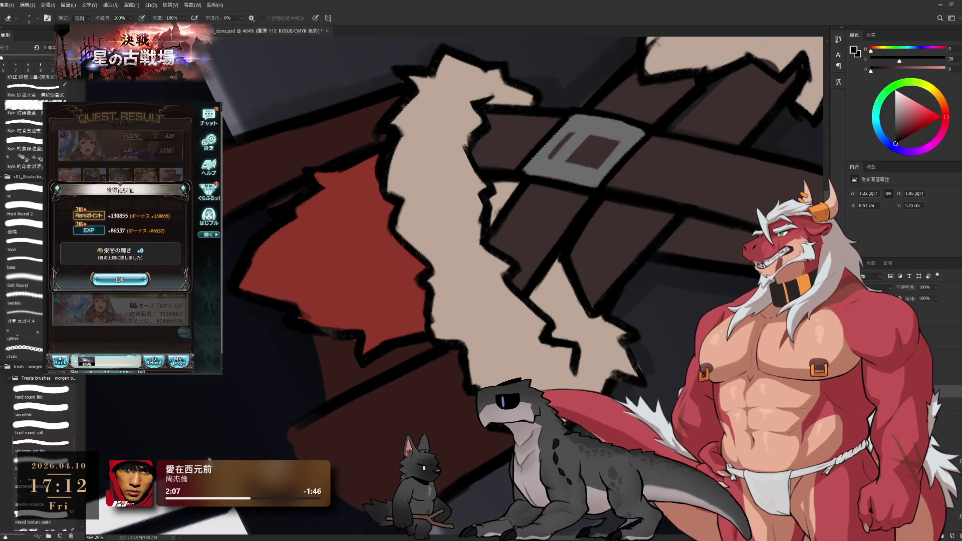
pyautogui.click(120, 279)
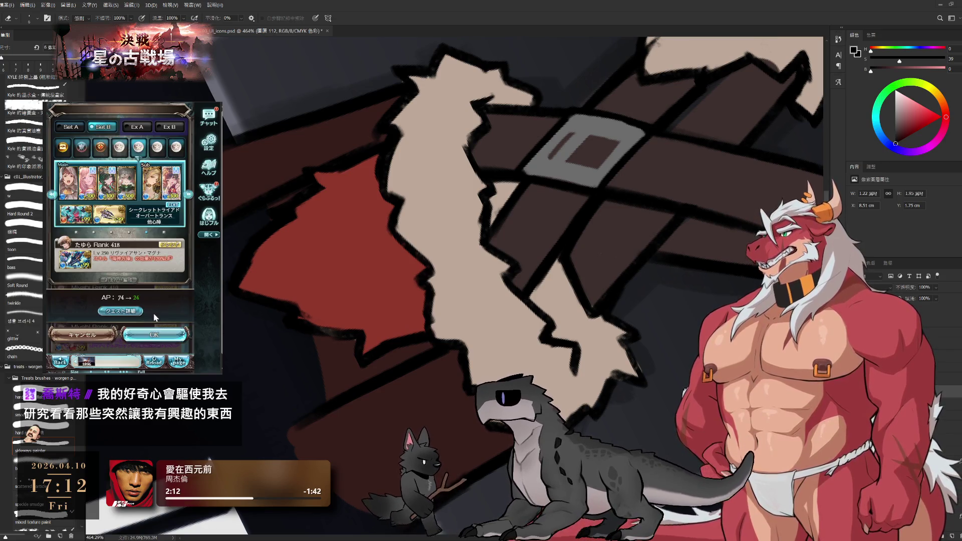
pyautogui.click(153, 338)
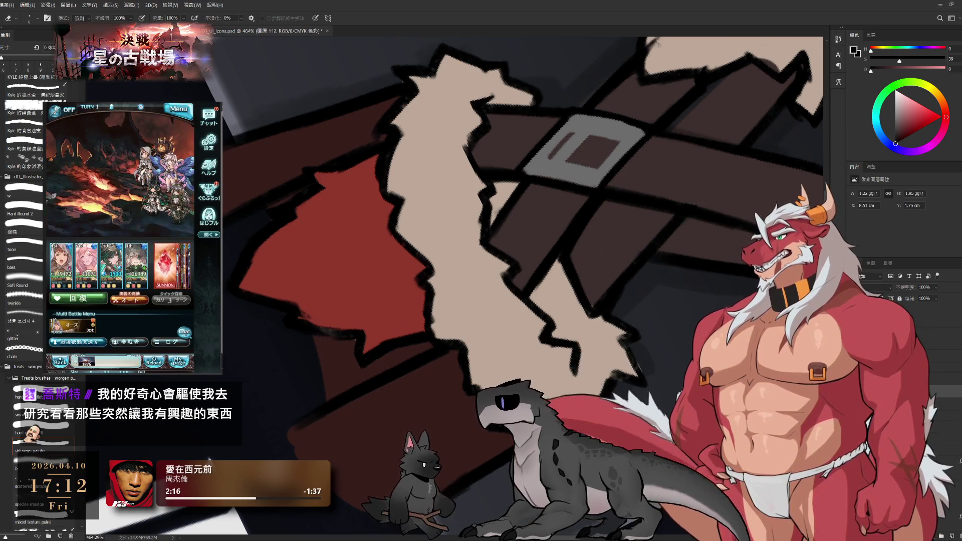
pyautogui.press('r')
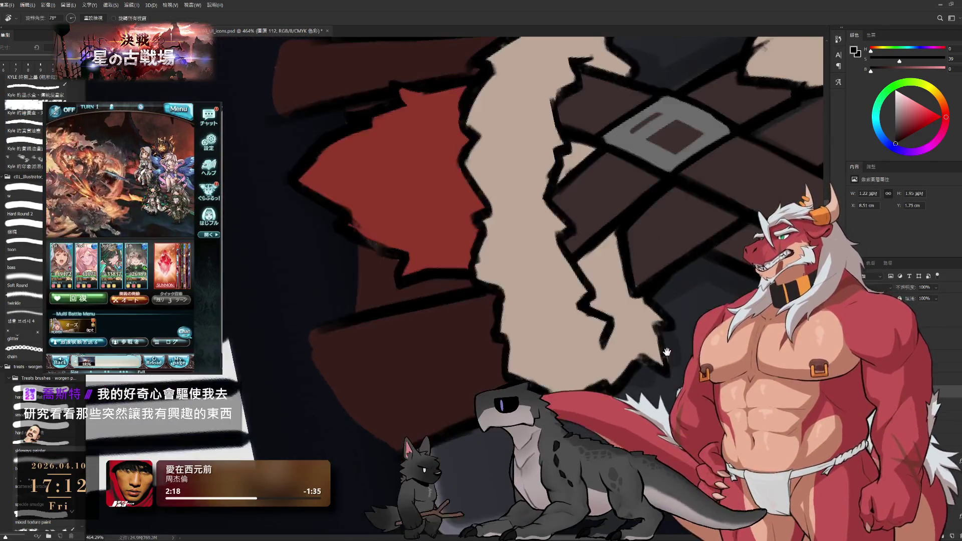
pyautogui.moveTo(472, 176); pyautogui.dragTo(637, 364)
pyautogui.press('Escape')
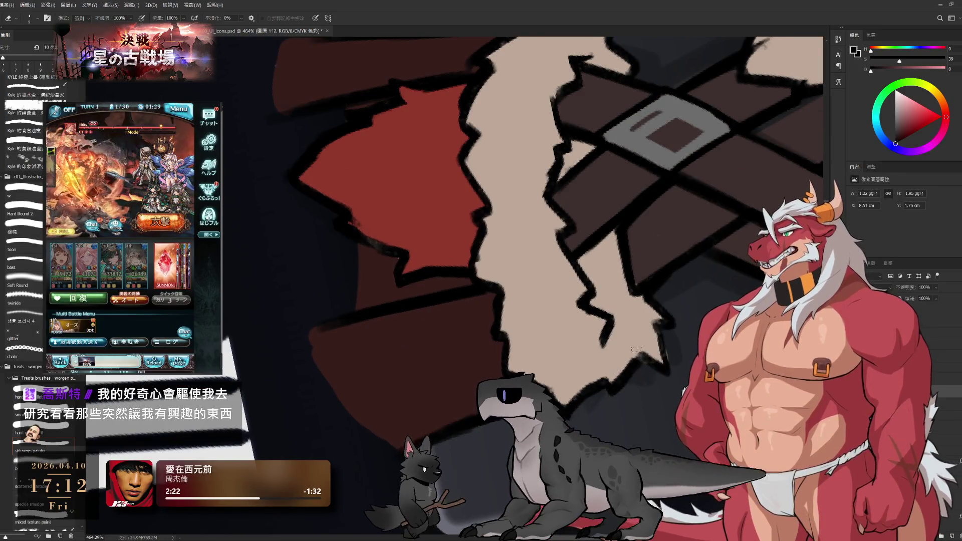
pyautogui.press('r')
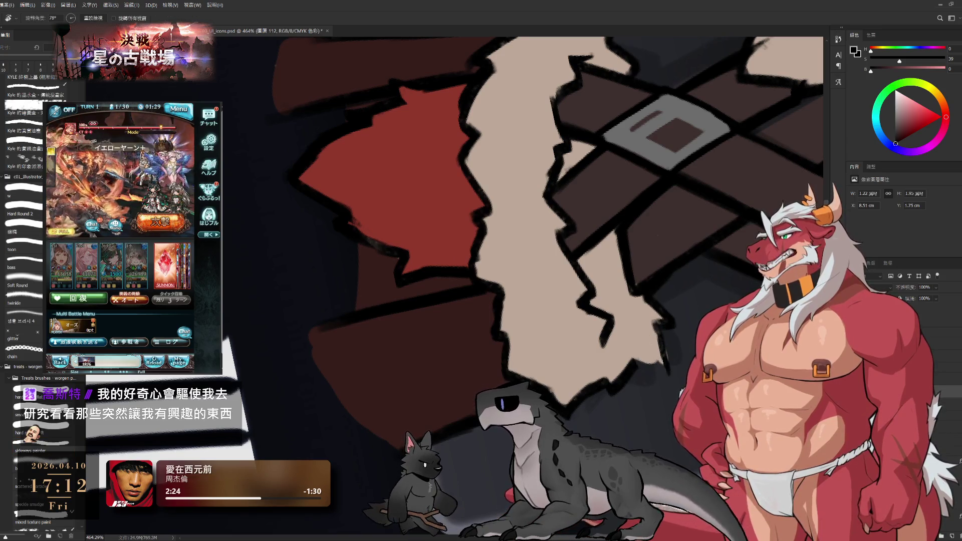
pyautogui.moveTo(645, 337); pyautogui.dragTo(680, 270)
pyautogui.press('b')
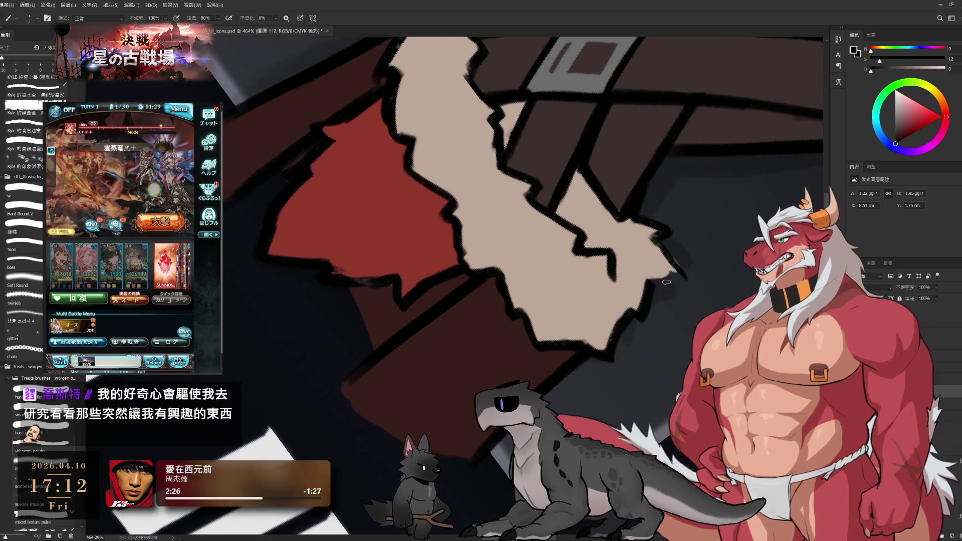
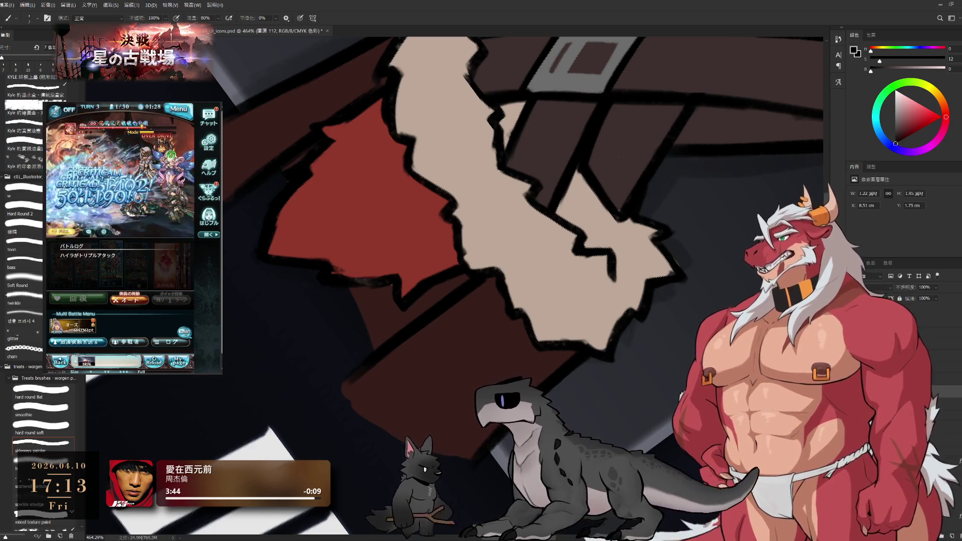
# Sample the beige fur colour on the upper layer and rotate the canvas view back upright.
pyautogui.hotkey('alt', ']')
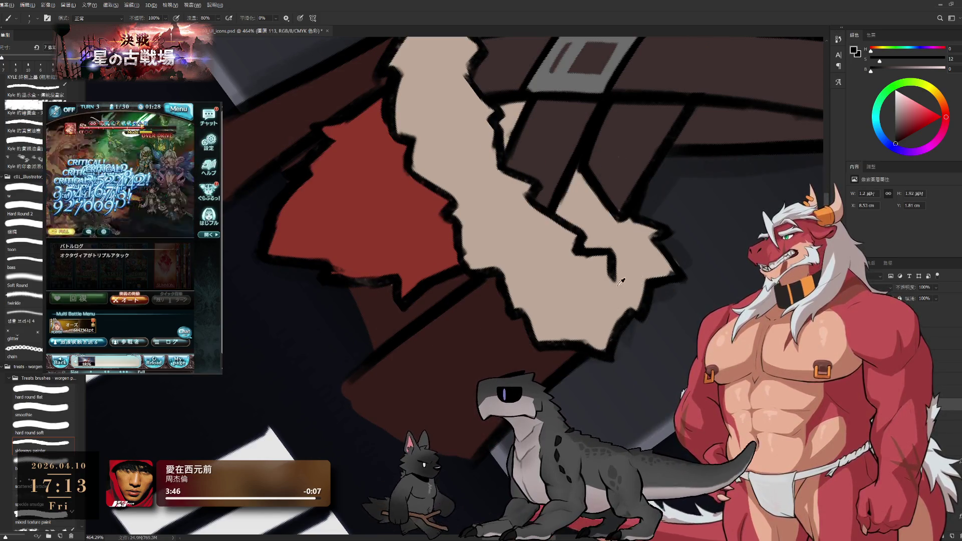
pyautogui.keyDown('alt'); pyautogui.click(621, 280); pyautogui.keyUp('alt')
pyautogui.press('e')
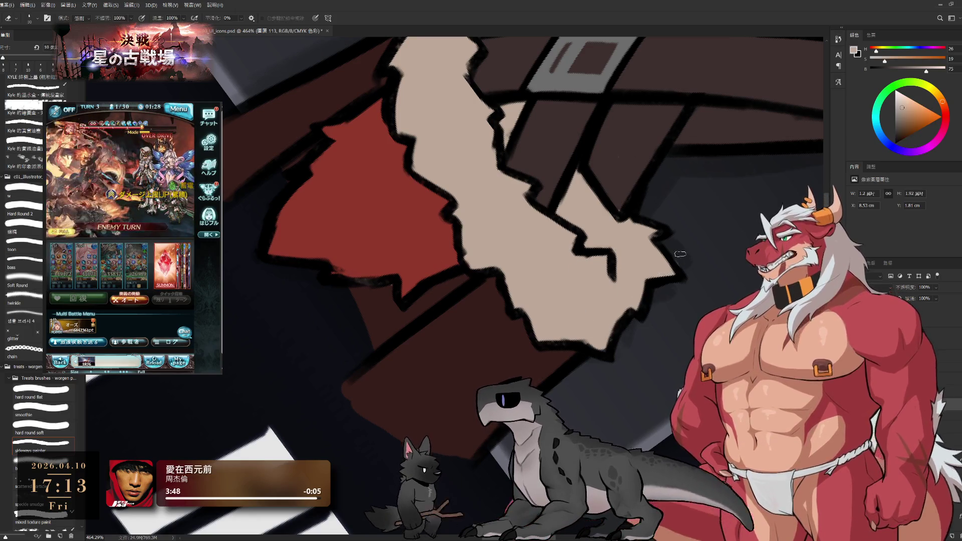
pyautogui.press('r')
pyautogui.moveTo(688, 277)
pyautogui.mouseDown()
pyautogui.moveTo(599, 145)
pyautogui.moveTo(653, 267)
pyautogui.mouseUp()
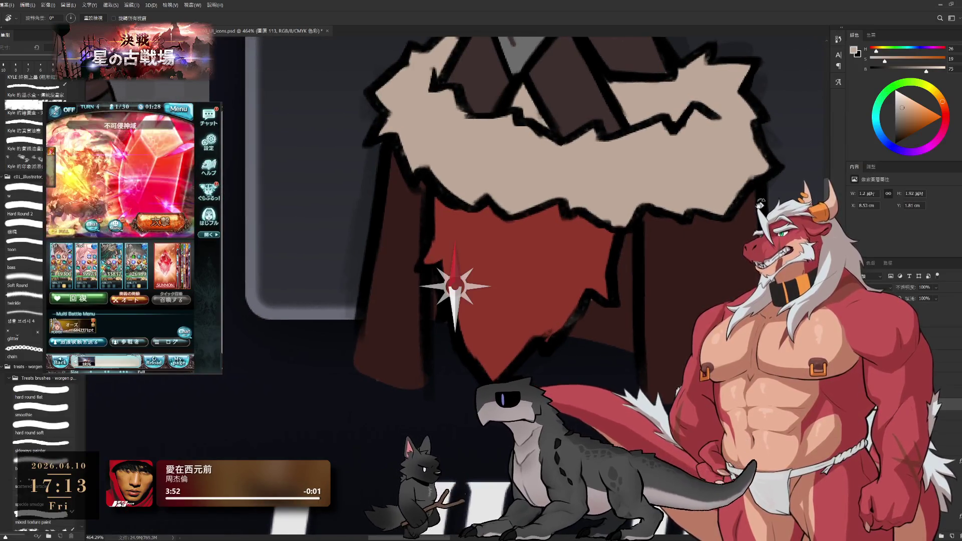
# Touch up the fur collar and red cloth edges, alternating paint and erase strokes.
pyautogui.press('b')
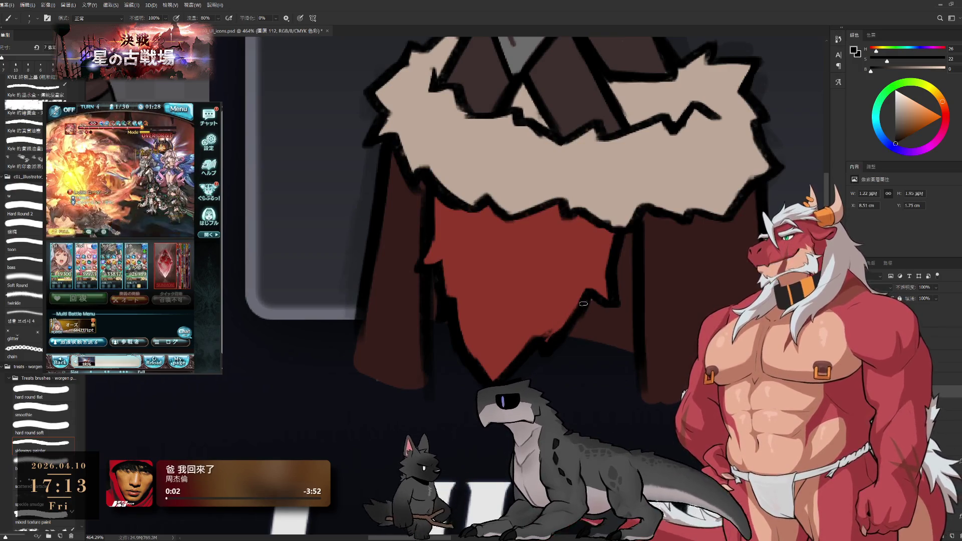
pyautogui.press('e')
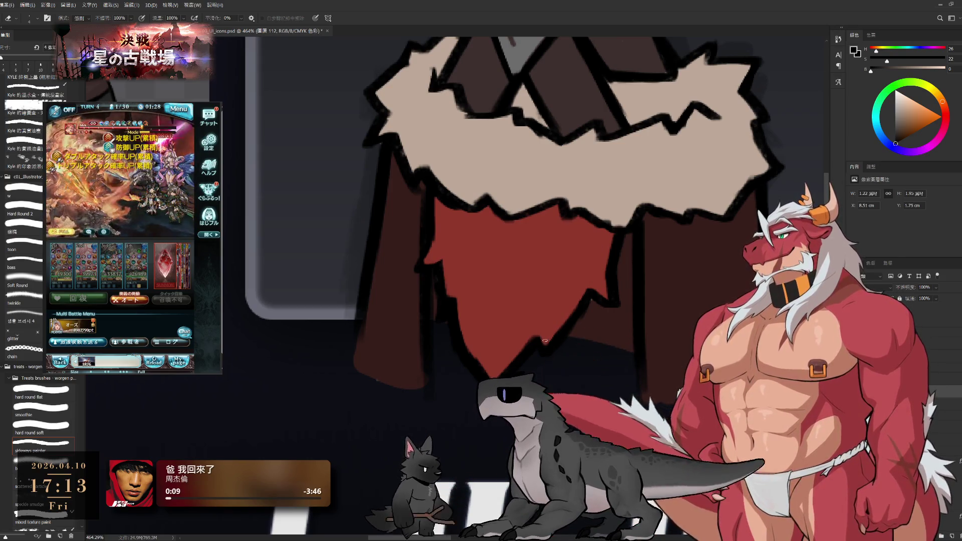
pyautogui.press('e')
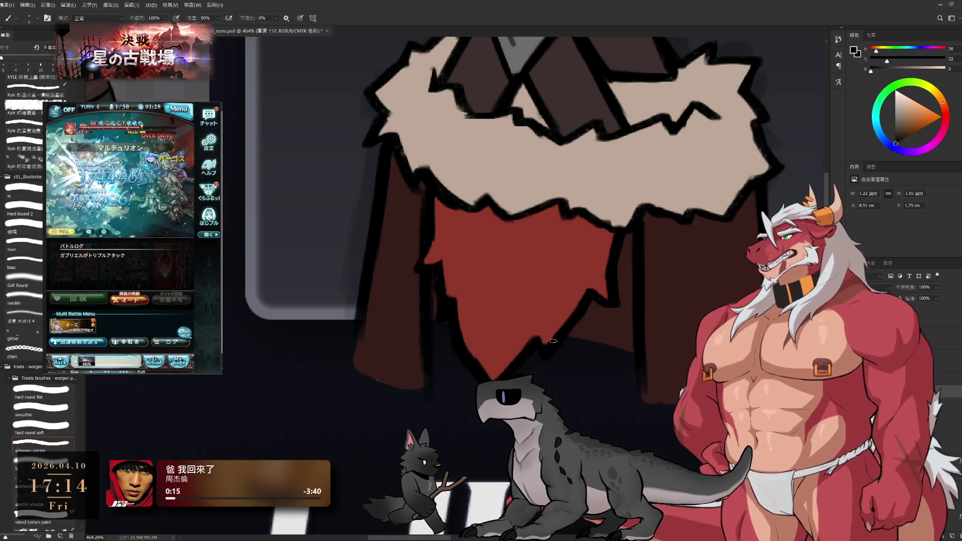
pyautogui.moveTo(444, 242); pyautogui.dragTo(496, 287)
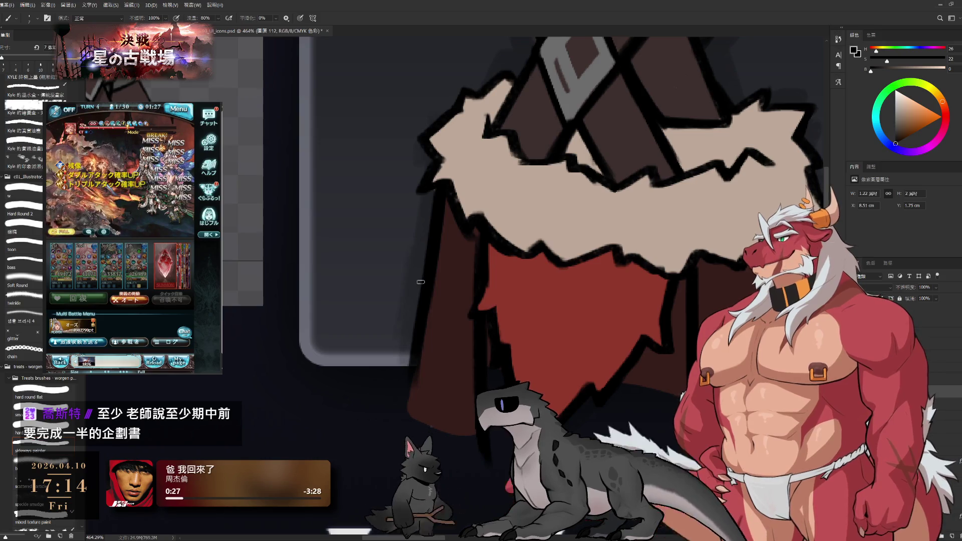
# Repaint the dark outline along the cloak's left edge after erasing the old one.
pyautogui.moveTo(420, 282); pyautogui.dragTo(338, 294)
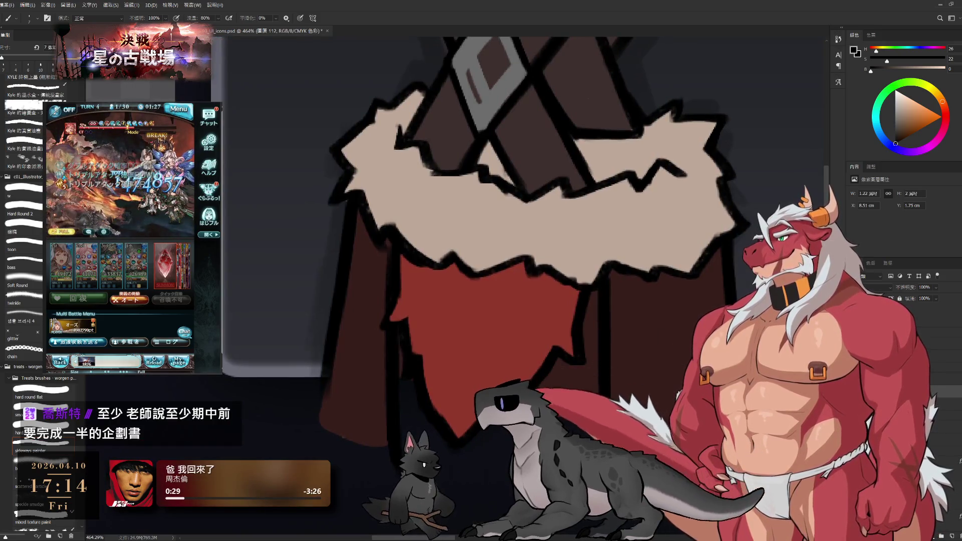
pyautogui.press('e')
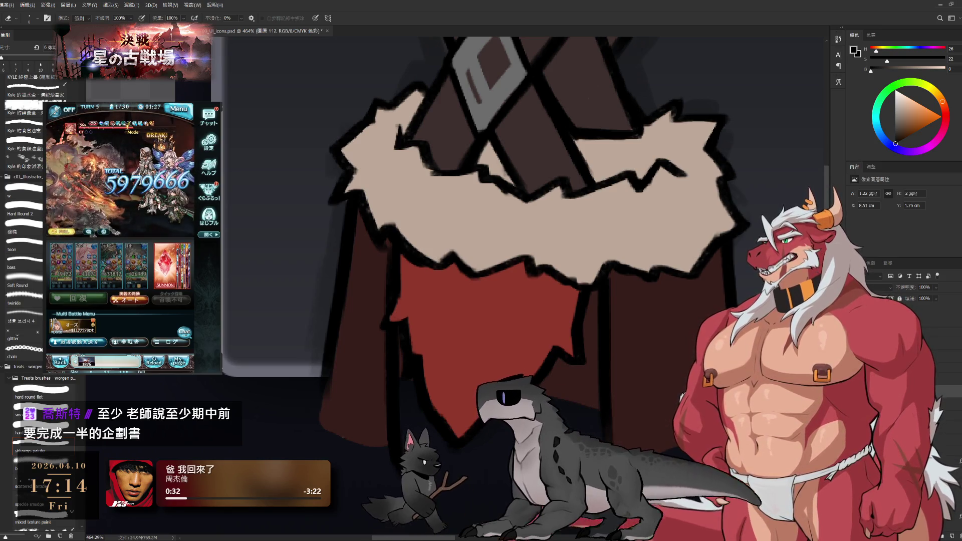
pyautogui.press('b')
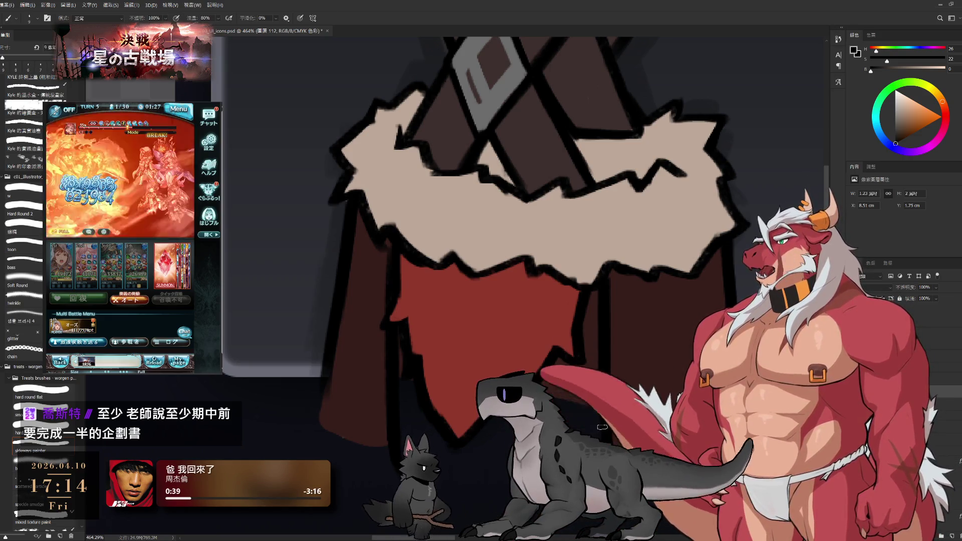
pyautogui.moveTo(328, 389); pyautogui.dragTo(336, 329)
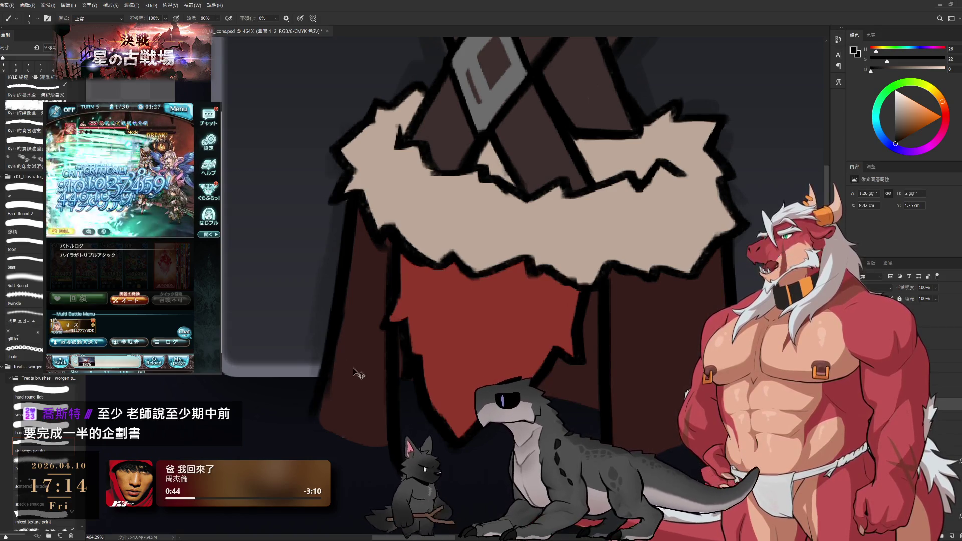
# Sample a new paint colour and zoom out to show the whole crossed-sticks tile.
pyautogui.keyDown('alt'); pyautogui.click(339, 366); pyautogui.keyUp('alt')
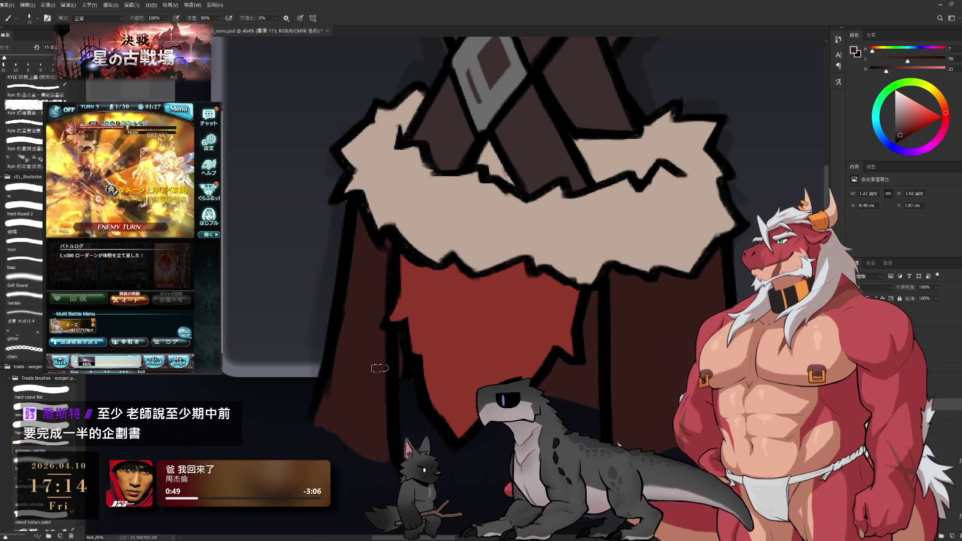
pyautogui.moveTo(528, 261)
pyautogui.mouseDown()
pyautogui.moveTo(538, 309)
pyautogui.moveTo(525, 330)
pyautogui.mouseUp()
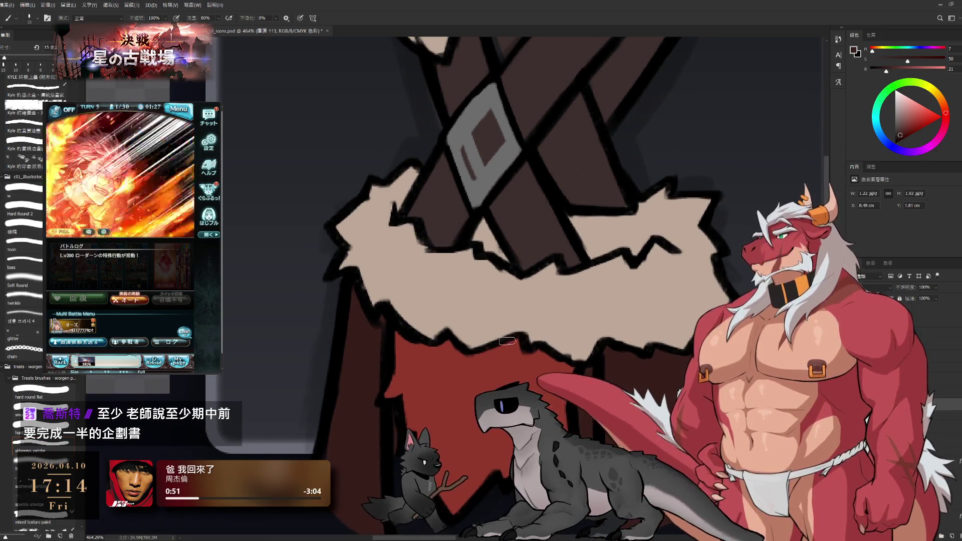
pyautogui.moveTo(662, 260); pyautogui.dragTo(649, 229)
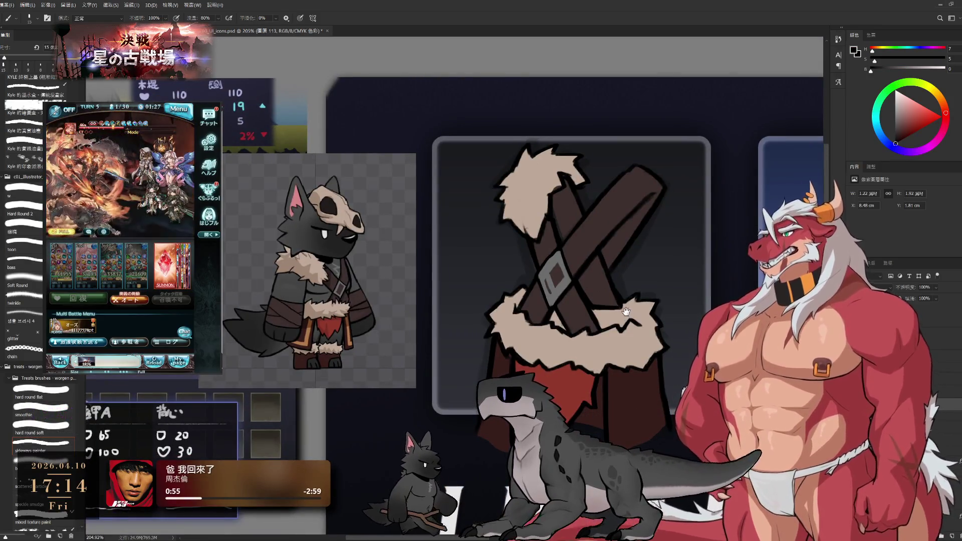
pyautogui.moveTo(626, 311); pyautogui.dragTo(641, 321)
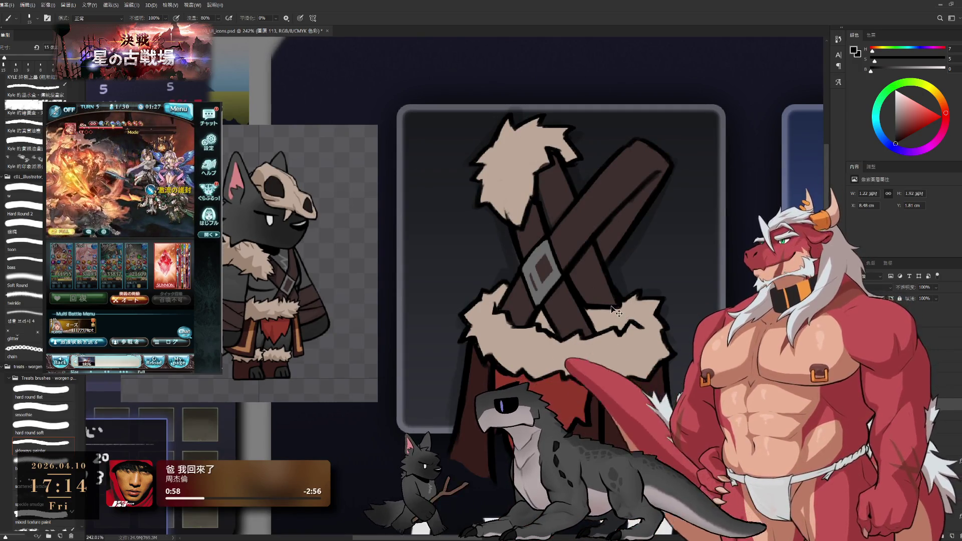
pyautogui.keyDown('ctrl'); pyautogui.click(586, 152); pyautogui.keyUp('ctrl')
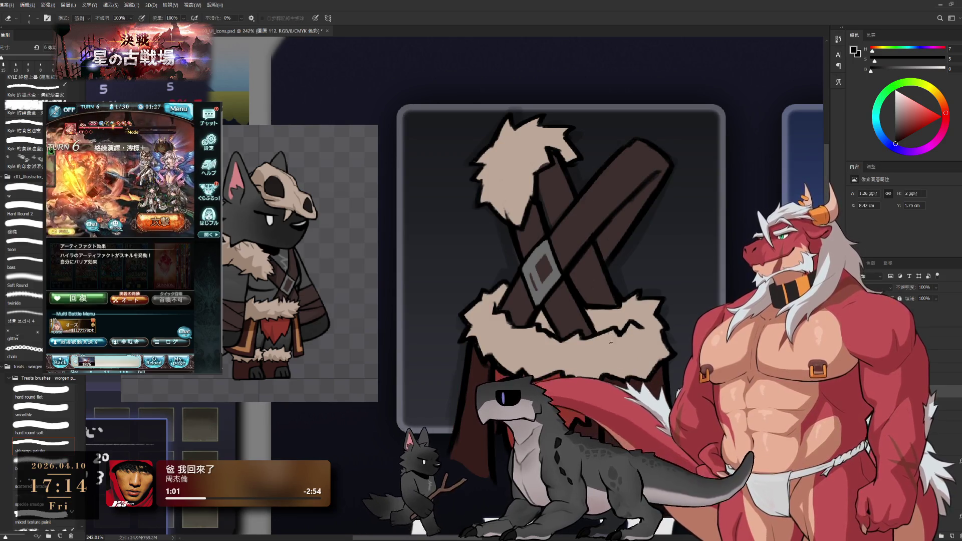
pyautogui.press('r')
pyautogui.press('b')
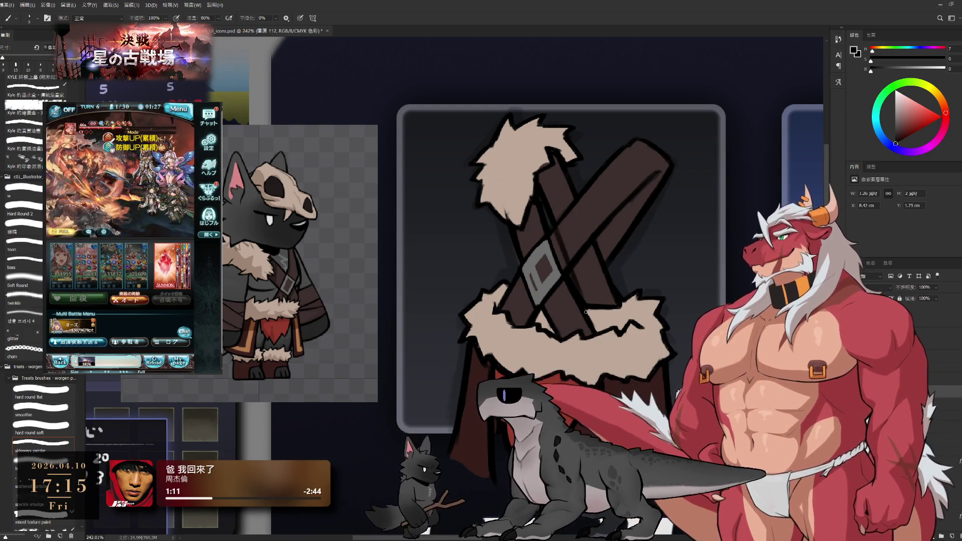
pyautogui.press('e')
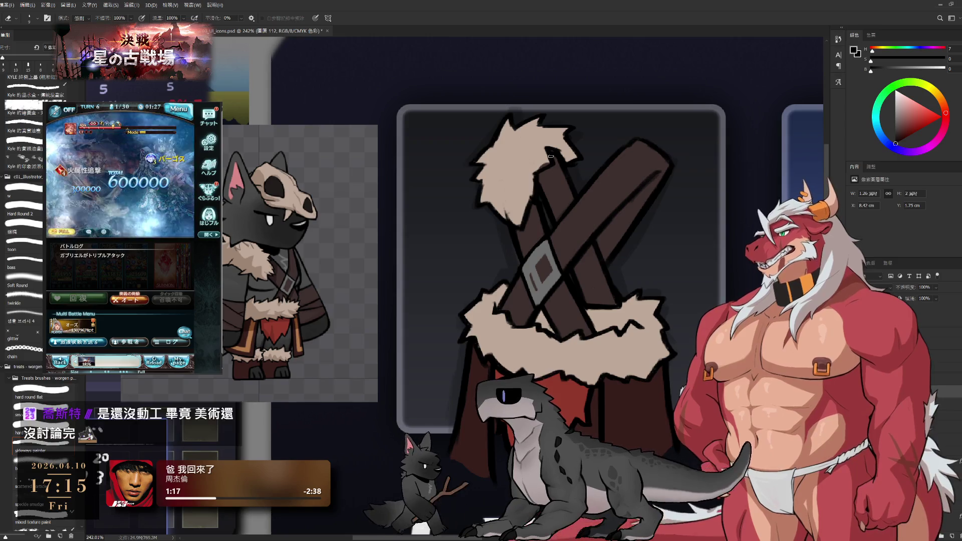
pyautogui.press('b')
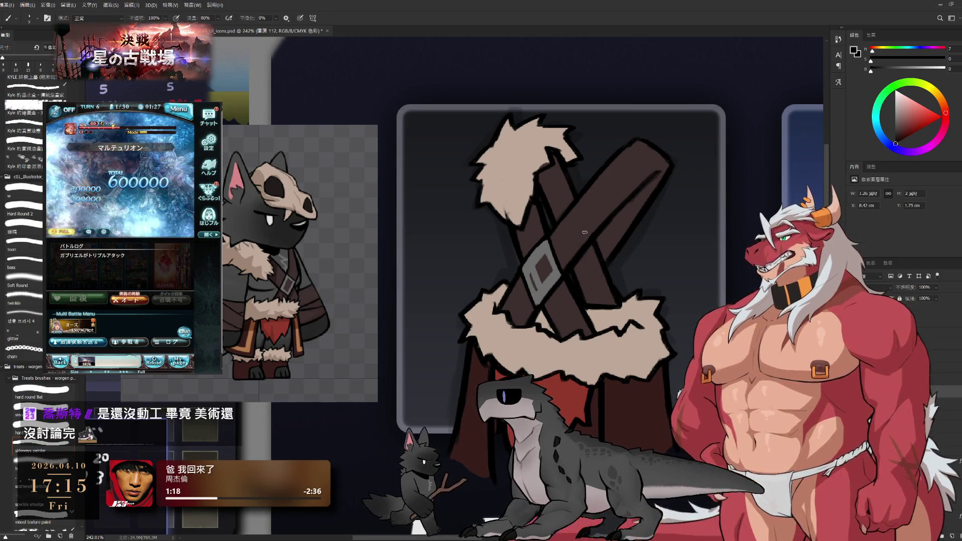
pyautogui.scroll(1, 607, 255)
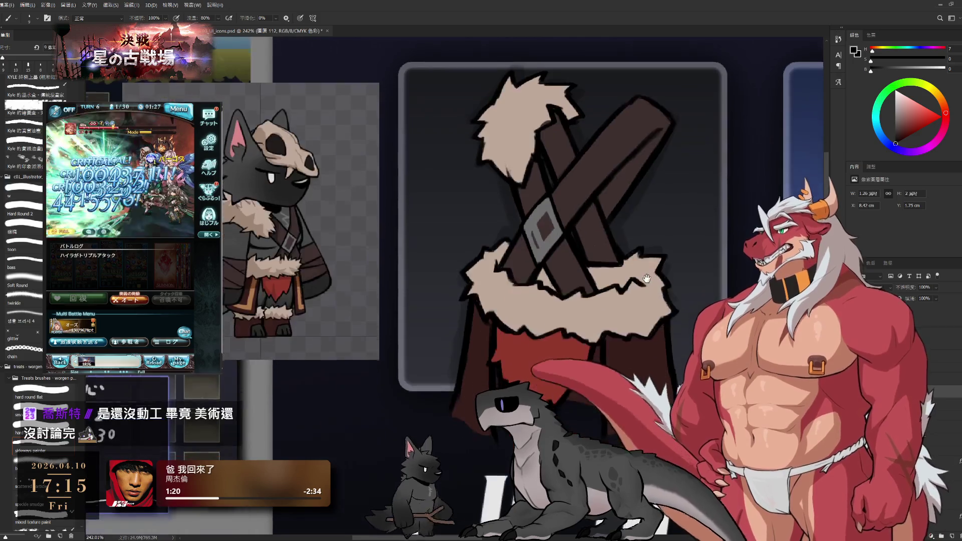
pyautogui.scroll(1, 607, 256)
pyautogui.scroll(1, 608, 256)
# Clean fur edges with the eraser, then pick the upper layer's beige and a dark artwork colour.
pyautogui.press('e')
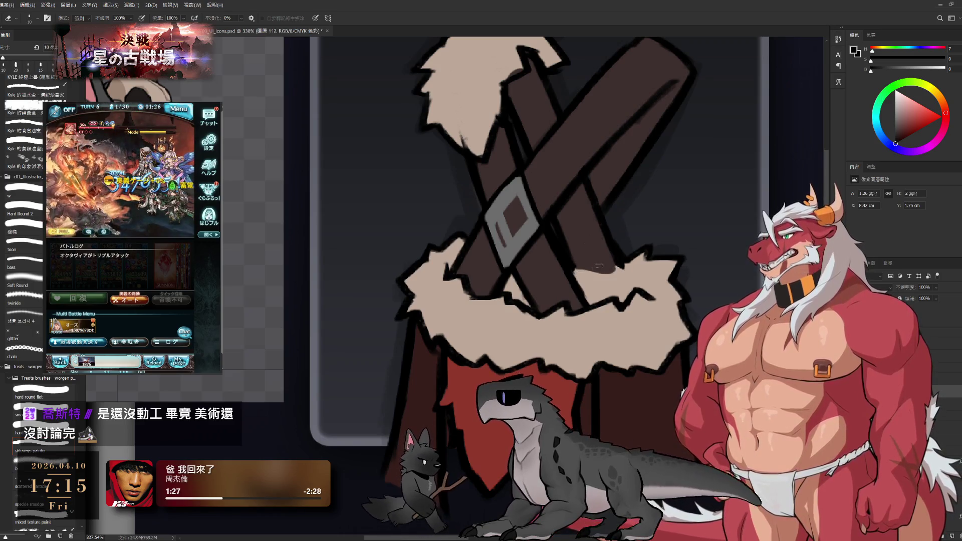
pyautogui.press('b')
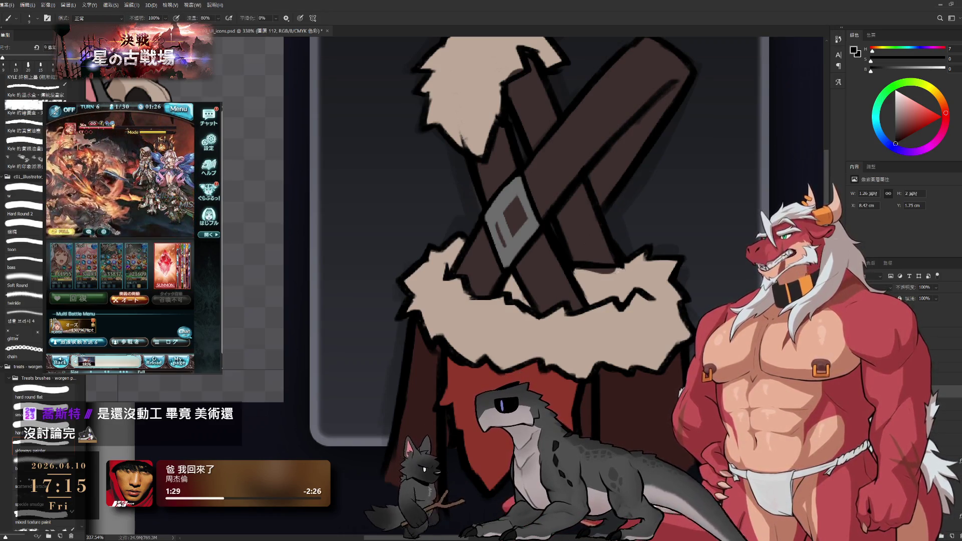
pyautogui.hotkey('ctrl', 'shift', 'alt', 'n')
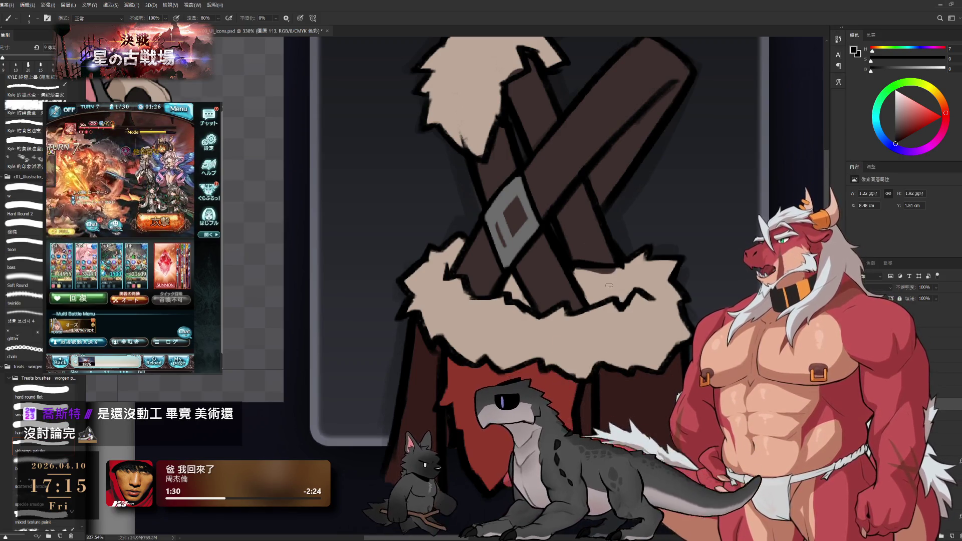
pyautogui.keyDown('alt'); pyautogui.click(609, 280); pyautogui.keyUp('alt')
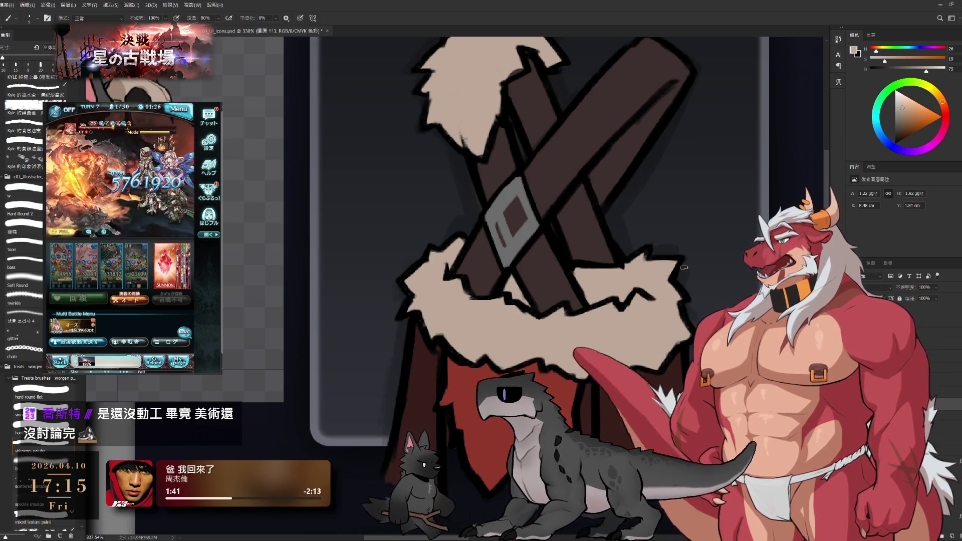
pyautogui.keyDown('alt'); pyautogui.click(692, 189); pyautogui.keyUp('alt')
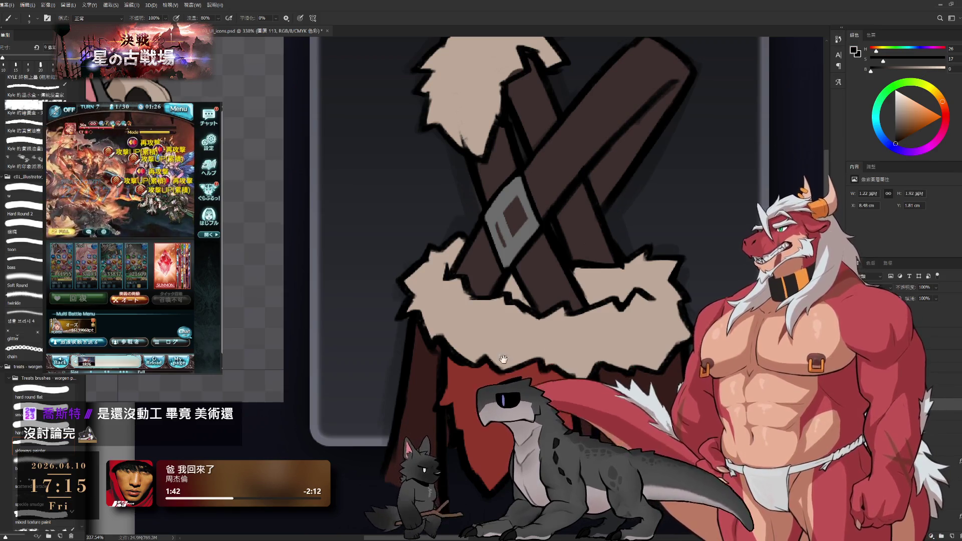
# On the lower layer, erase stray paint around the cloak's left side between brush touch-ups.
pyautogui.moveTo(504, 359); pyautogui.dragTo(555, 349)
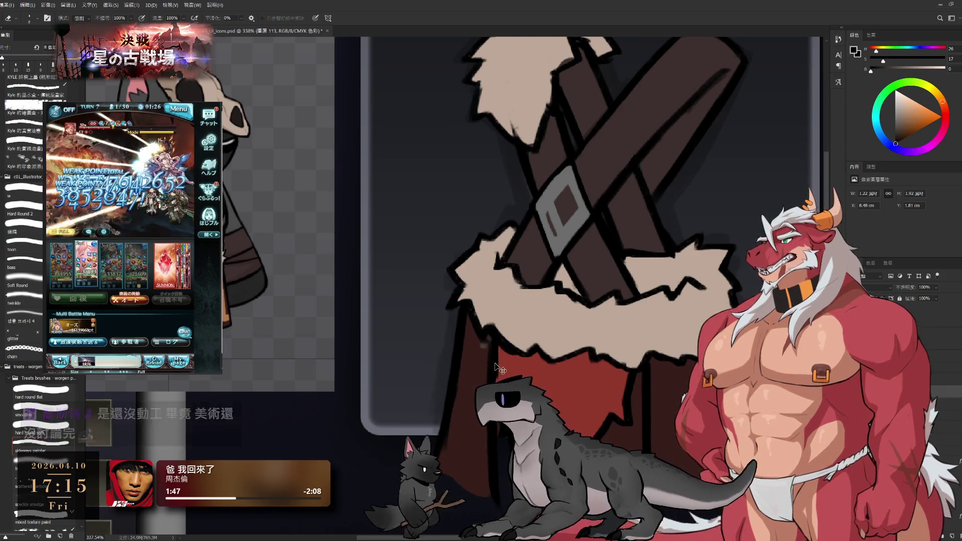
pyautogui.hotkey('ctrl', 'e')
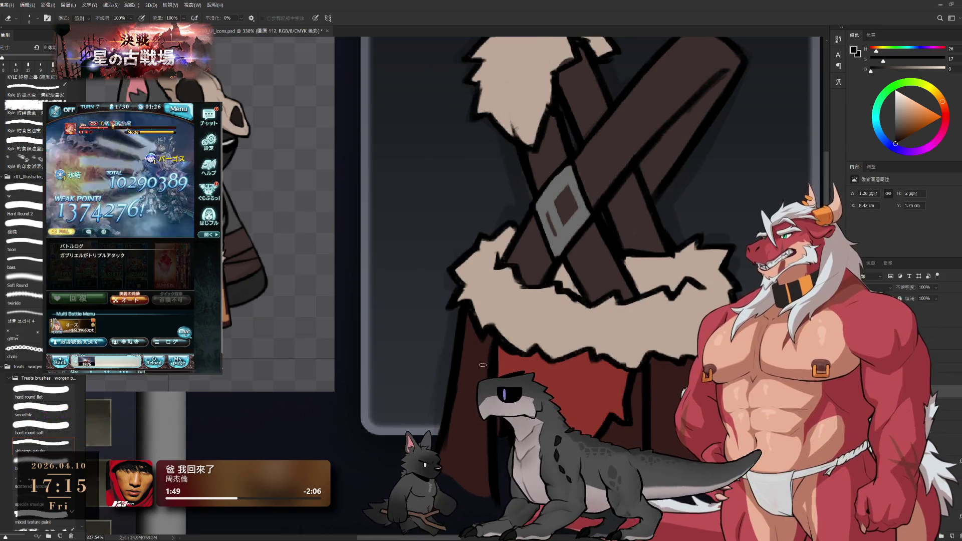
pyautogui.press('e')
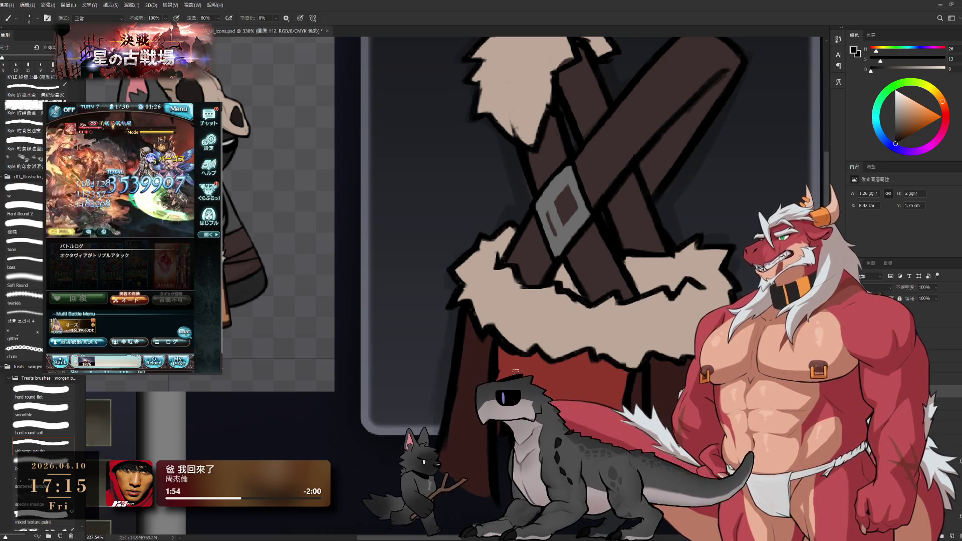
pyautogui.press('b')
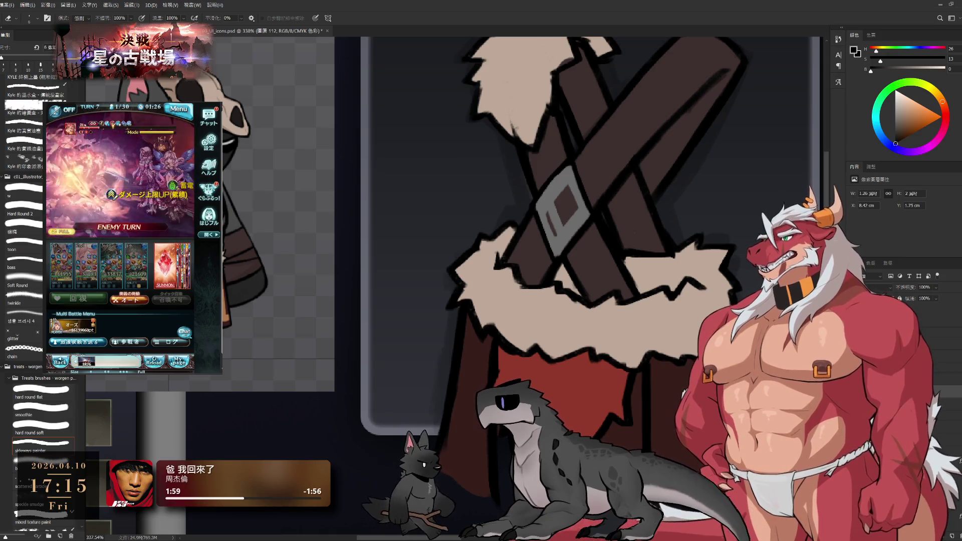
pyautogui.press('e')
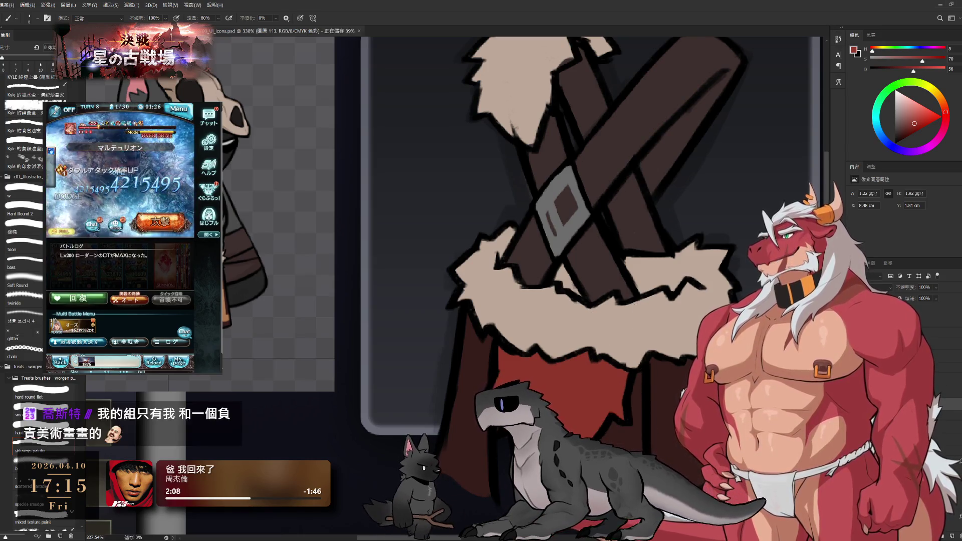
pyautogui.scroll(-2, 581, 213)
pyautogui.scroll(-2, 580, 212)
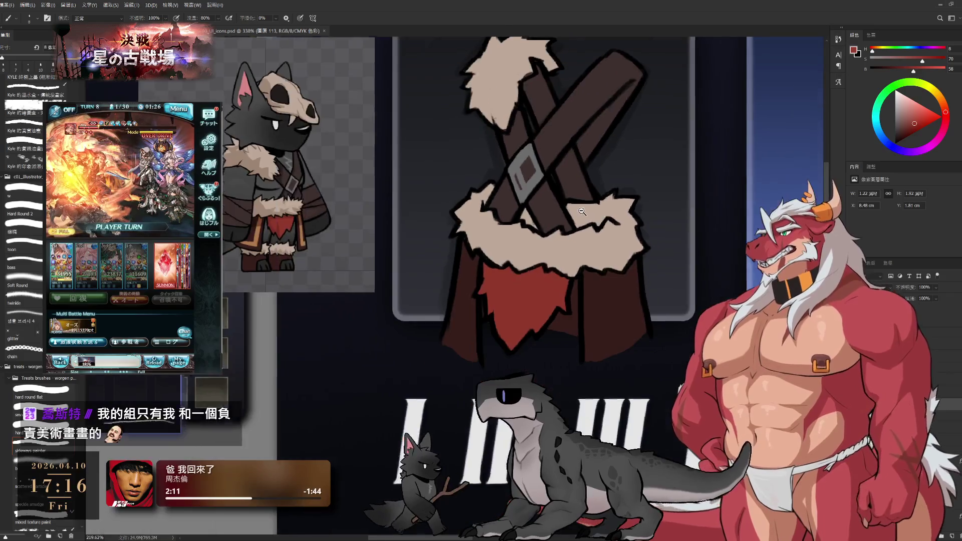
pyautogui.scroll(-2, 581, 212)
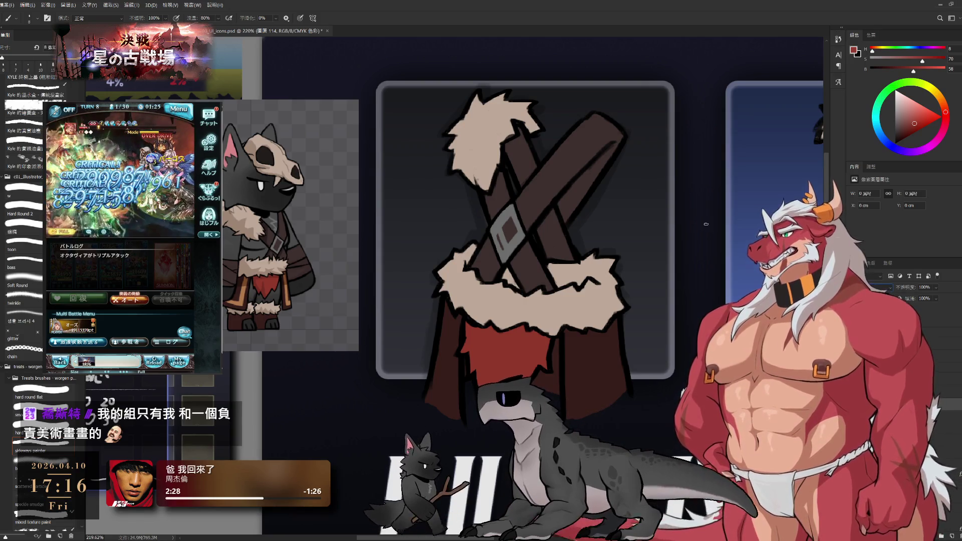
# Repaint the notch in the upper fur tuft in beige and add a lighter highlight on the upper strap.
pyautogui.keyDown('alt'); pyautogui.click(595, 216); pyautogui.keyUp('alt')
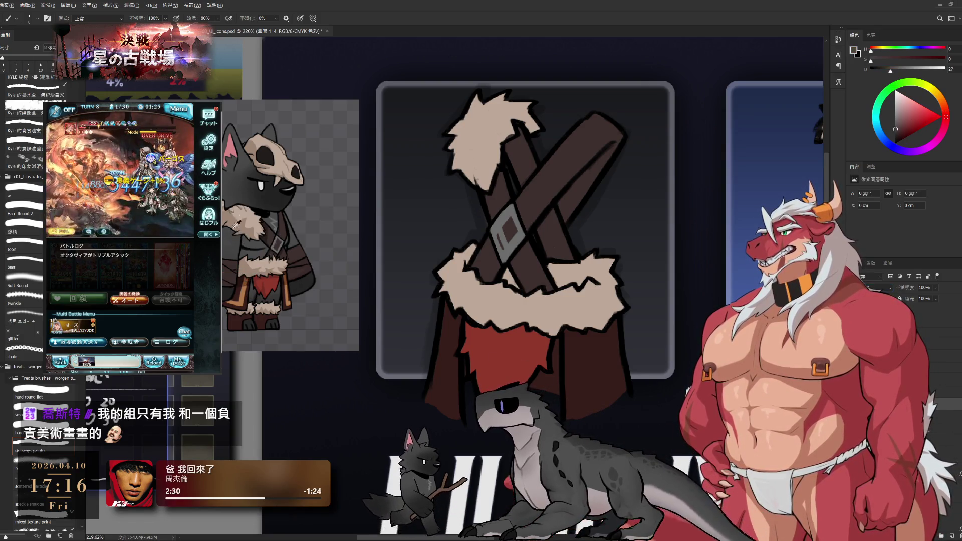
pyautogui.keyDown('alt'); pyautogui.click(517, 113); pyautogui.keyUp('alt')
pyautogui.moveTo(519, 138); pyautogui.dragTo(525, 124)
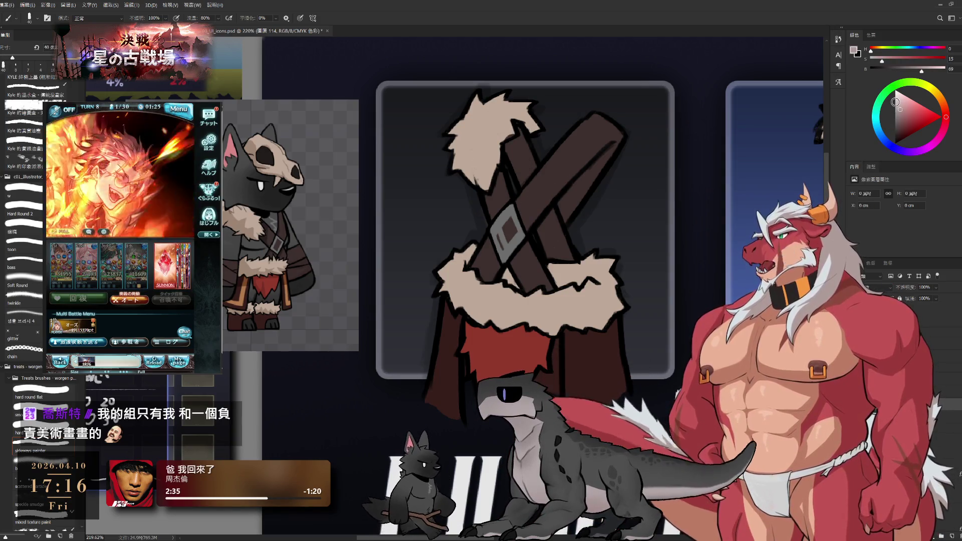
pyautogui.keyDown('alt'); pyautogui.click(565, 176); pyautogui.keyUp('alt')
pyautogui.moveTo(517, 149)
pyautogui.mouseDown()
pyautogui.moveTo(528, 170)
pyautogui.moveTo(433, 186)
pyautogui.mouseUp()
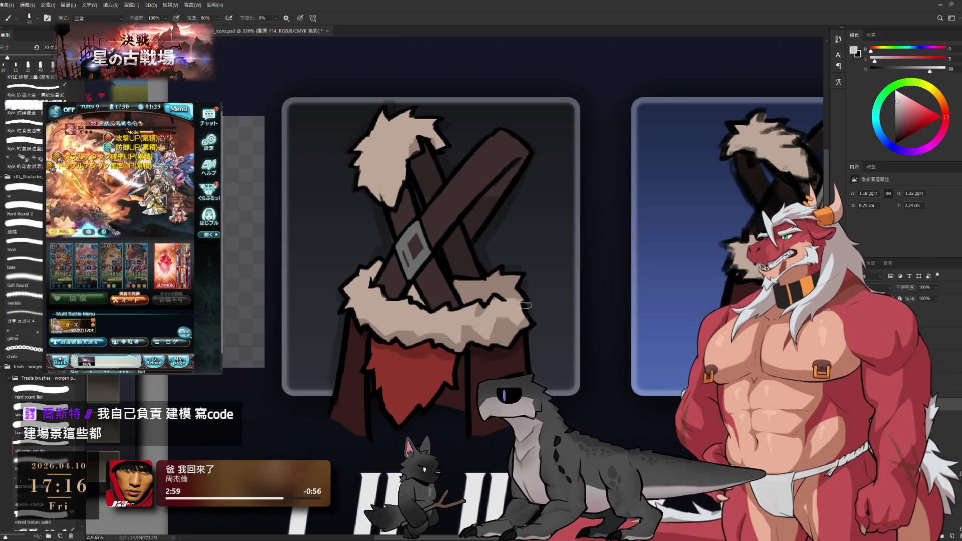
# Refine the fur edges with paint and erase passes, then zoom out over the icon sheet.
pyautogui.press('[')
pyautogui.press(']')
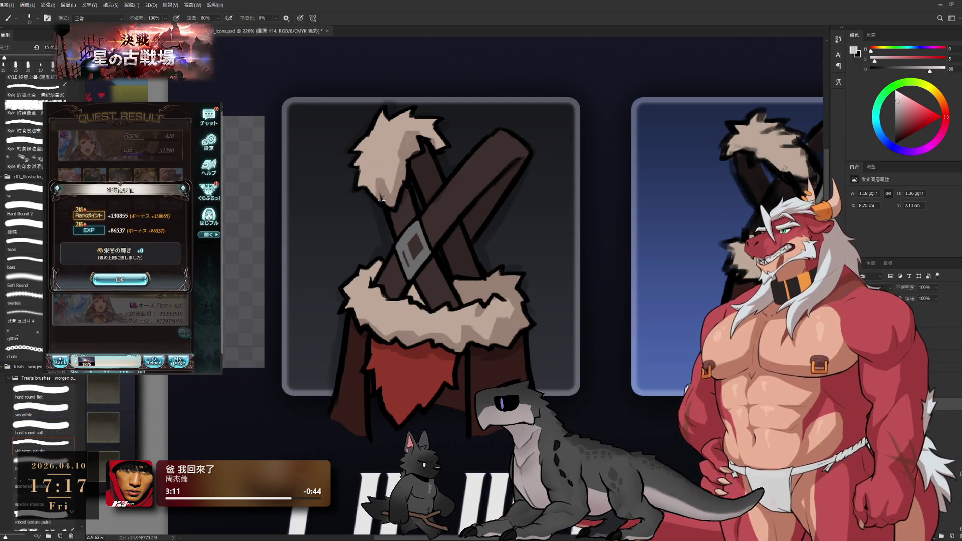
pyautogui.press('e')
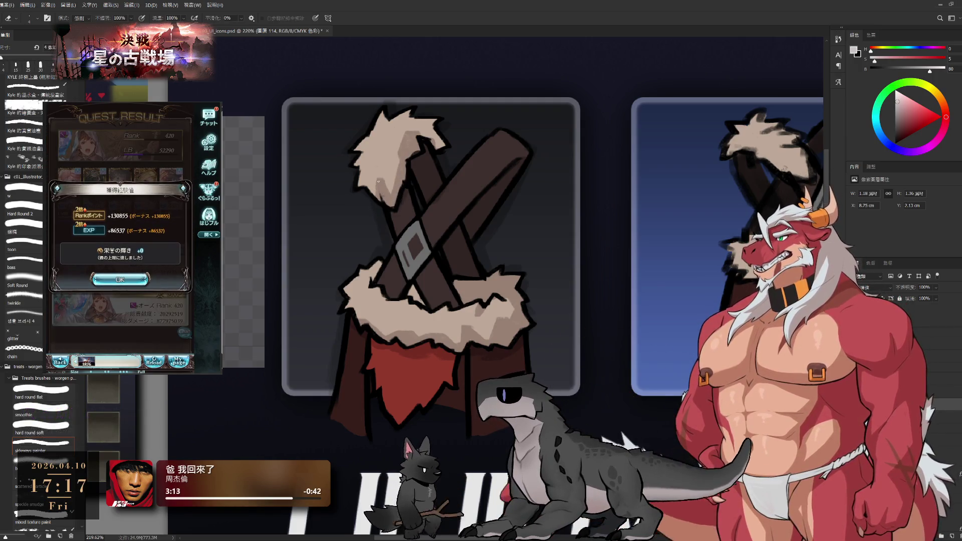
pyautogui.press('b')
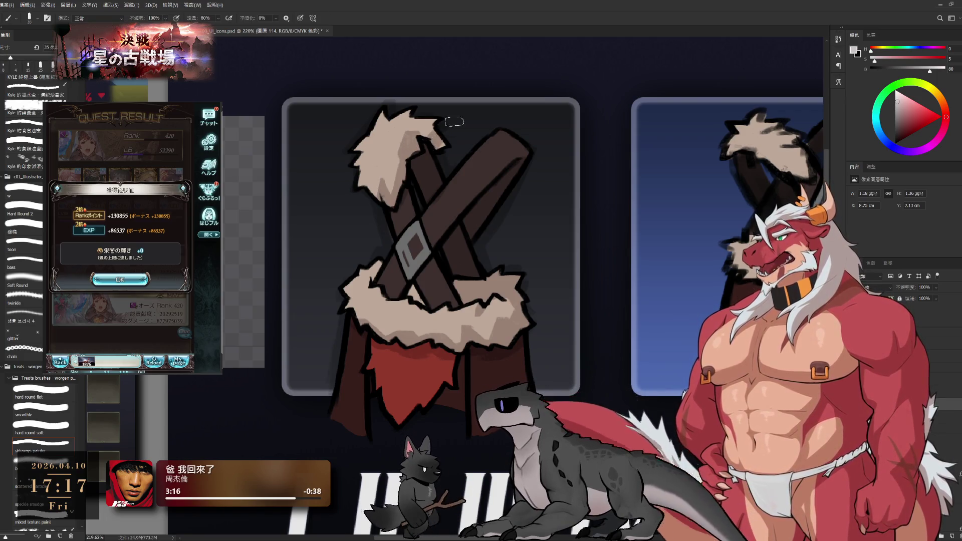
pyautogui.press('e')
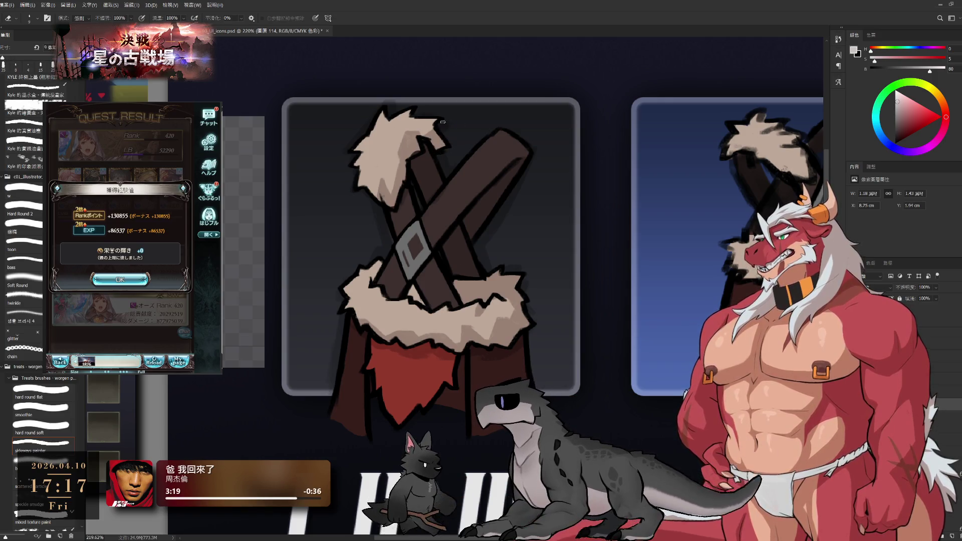
pyautogui.moveTo(537, 197); pyautogui.dragTo(523, 188)
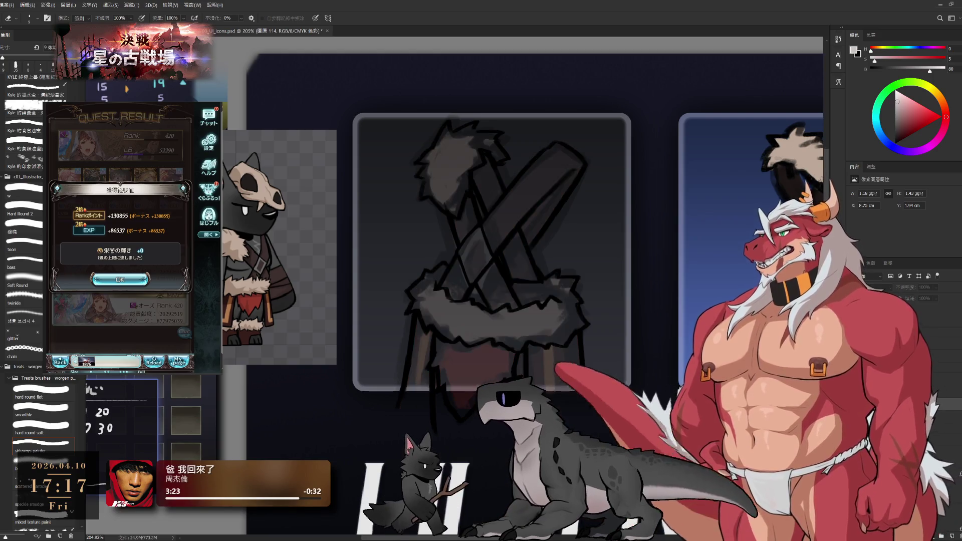
pyautogui.press('b')
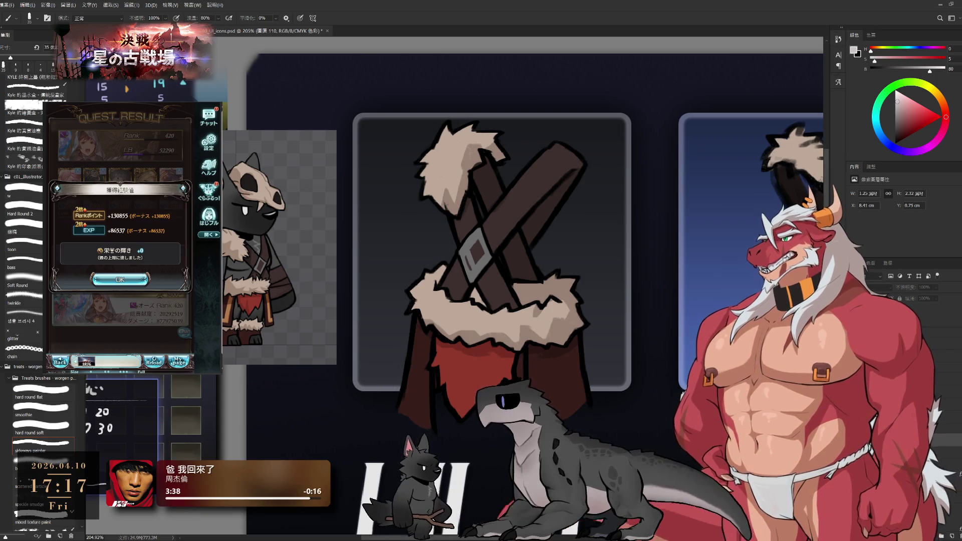
pyautogui.hotkey('alt', '[')
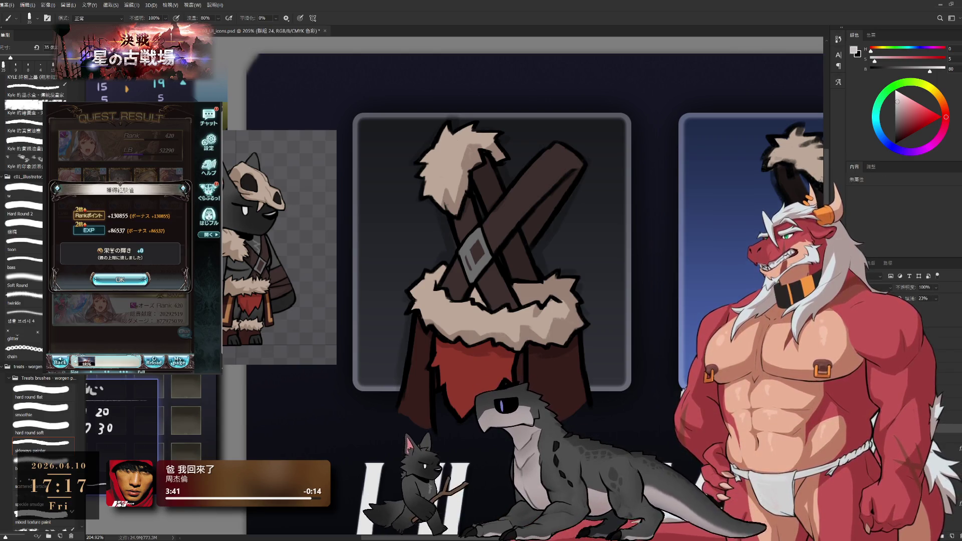
pyautogui.hotkey('alt', '[')
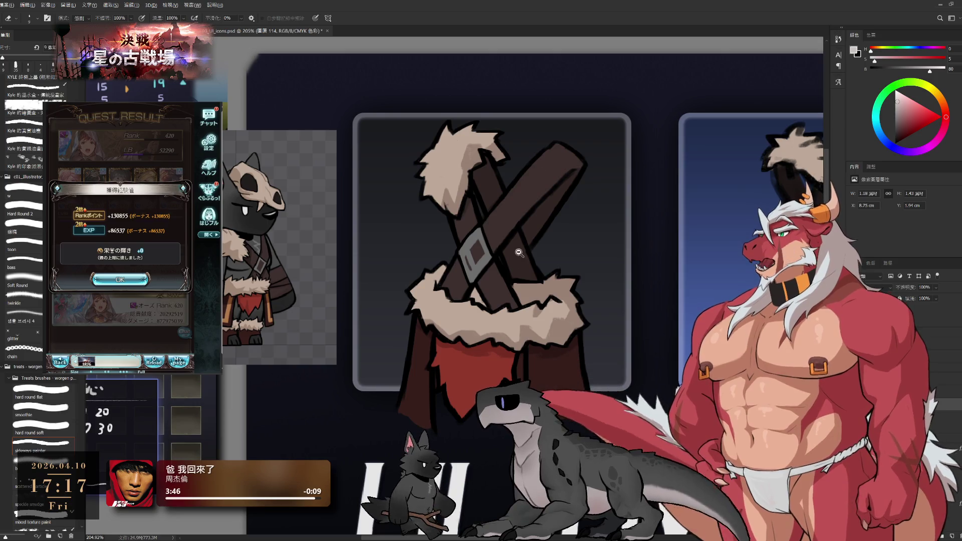
pyautogui.keyDown('ctrl'); pyautogui.keyDown('alt'); pyautogui.click(486, 238); pyautogui.keyUp('alt'); pyautogui.keyUp('ctrl')
pyautogui.moveTo(486, 238); pyautogui.dragTo(509, 321)
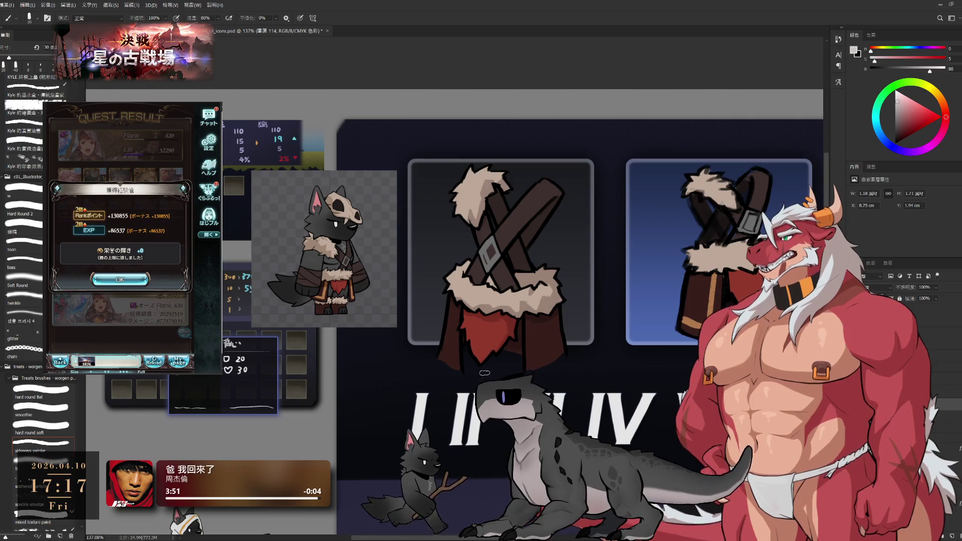
pyautogui.press('e')
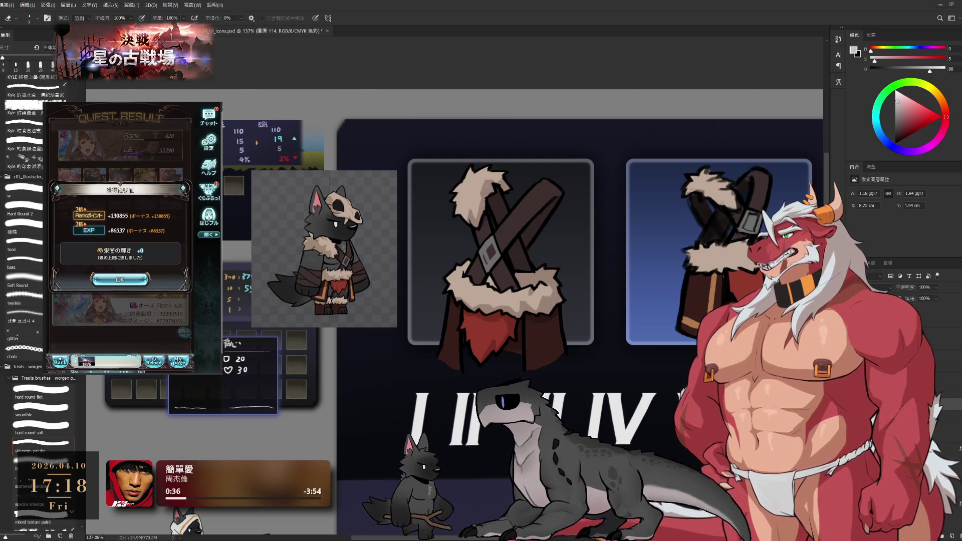
pyautogui.click(120, 279)
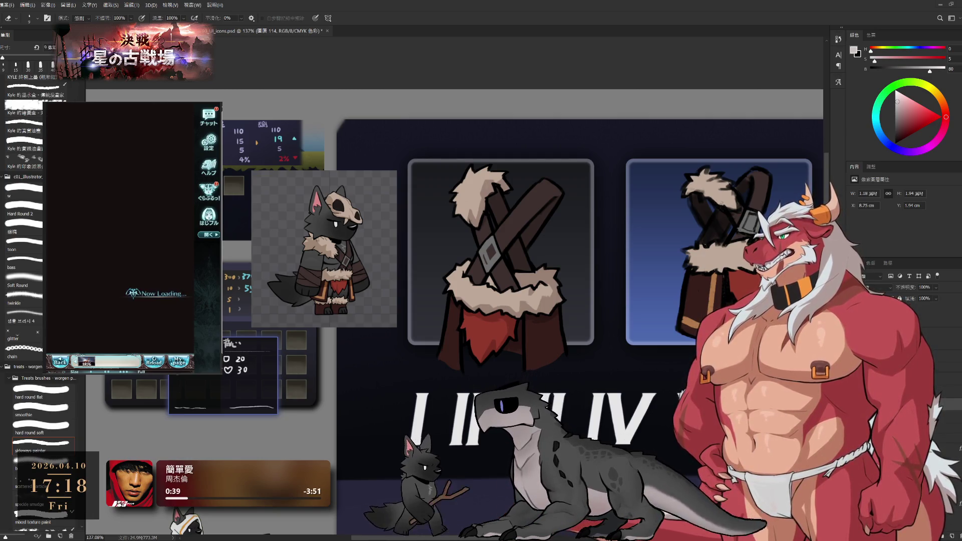
pyautogui.click(159, 335)
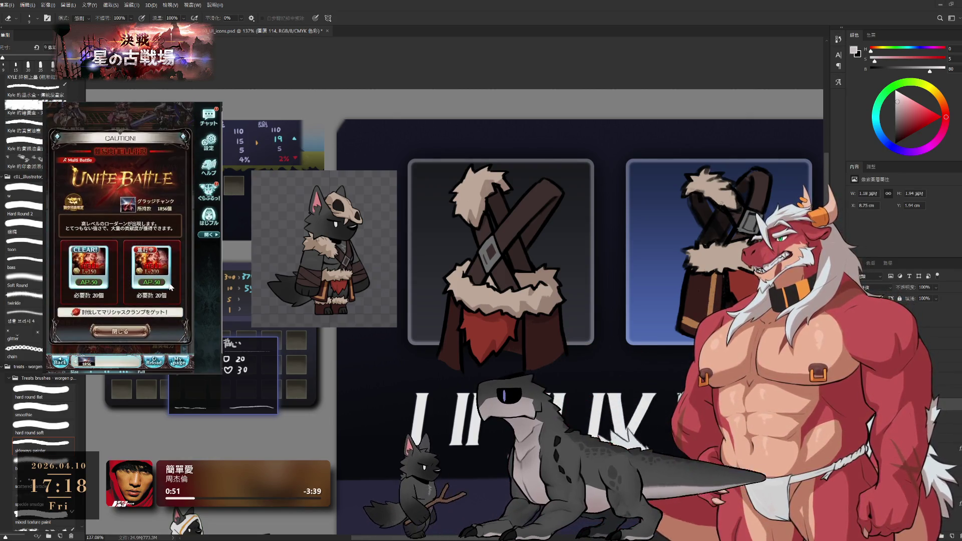
pyautogui.click(127, 331)
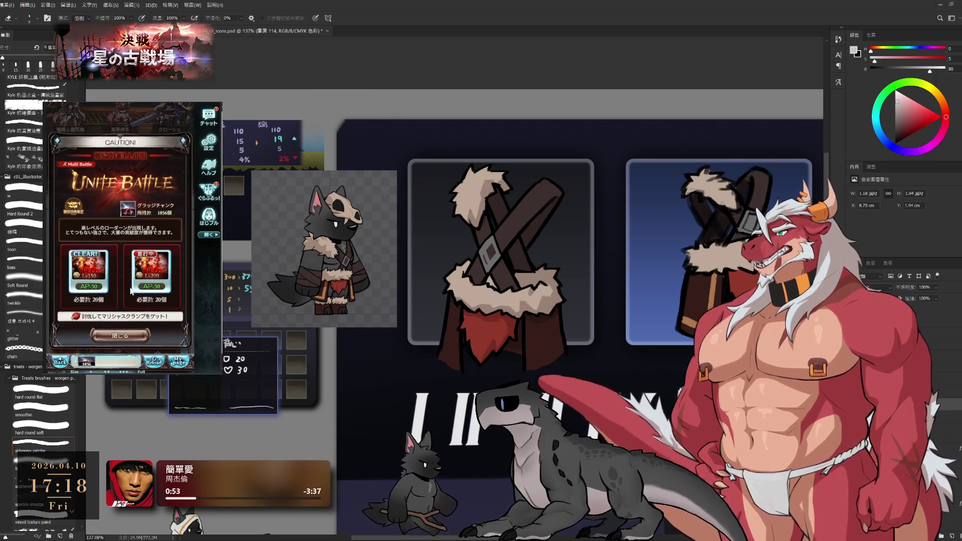
pyautogui.click(77, 123)
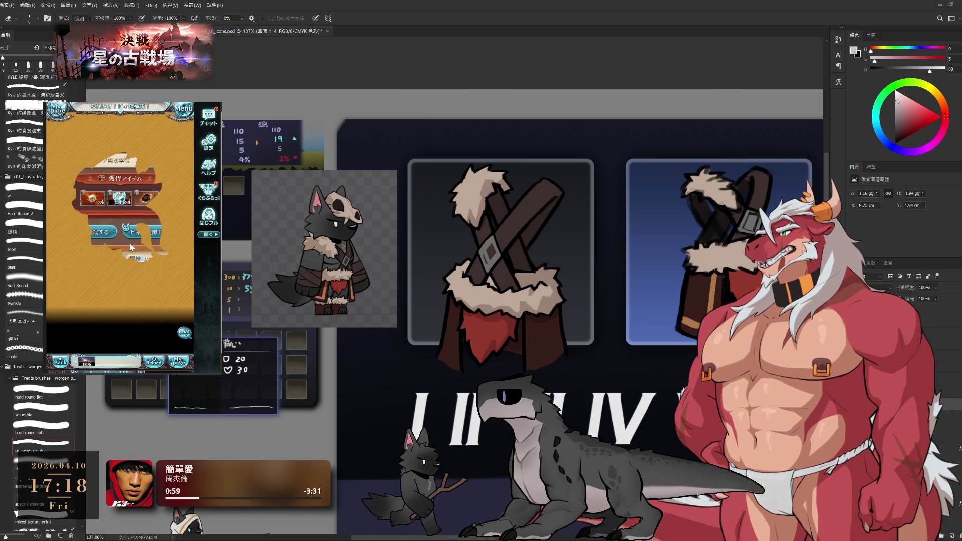
pyautogui.click(91, 236)
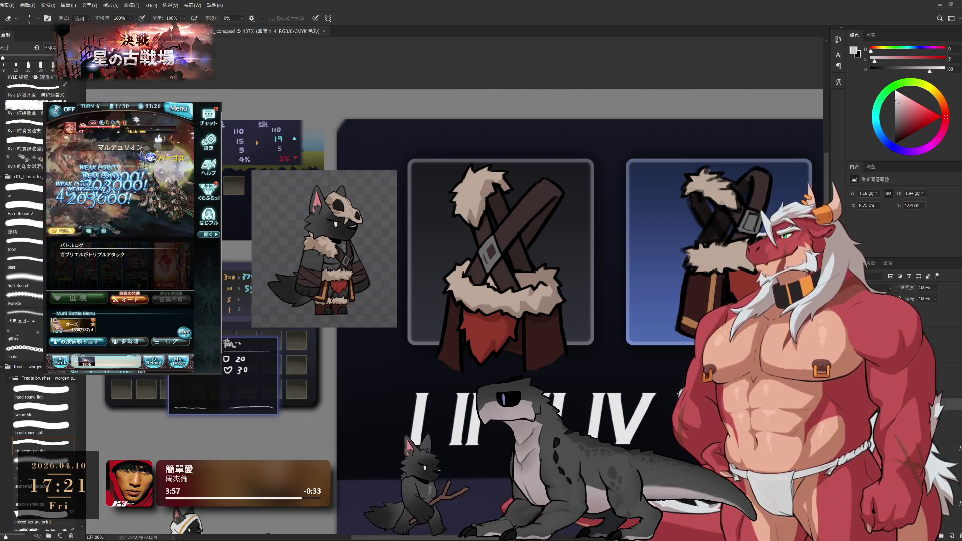
pyautogui.hotkey('ctrl', 'z')
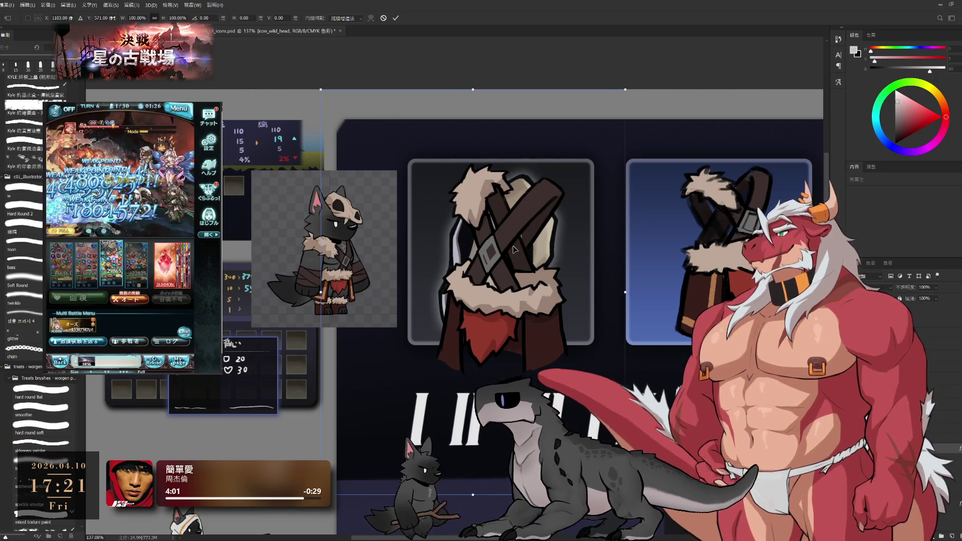
# Free-transform the skull graphic onto the blue tile and confirm its placement.
pyautogui.hotkey('ctrl', 't')
pyautogui.moveTo(436, 259); pyautogui.dragTo(665, 259)
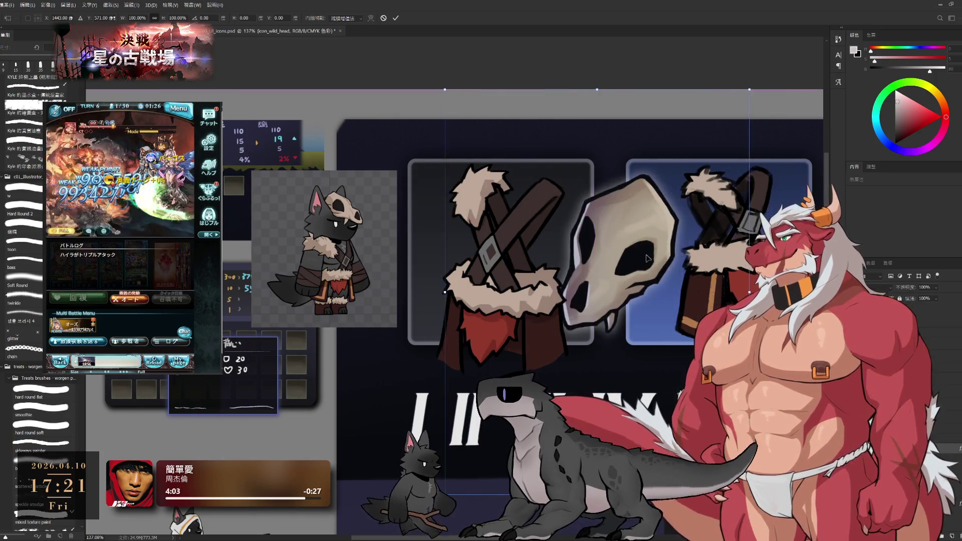
pyautogui.scroll(-1, 664, 259)
pyautogui.moveTo(664, 259); pyautogui.dragTo(657, 255)
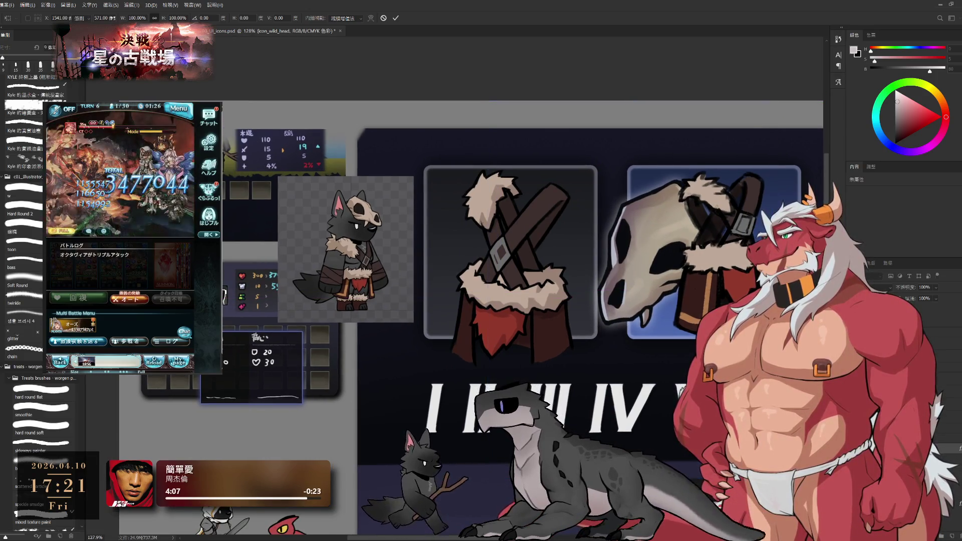
pyautogui.press('Return')
# On the next layer, sample the tile's dark blue and shift it to less blue, more green.
pyautogui.keyDown('ctrl'); pyautogui.click(572, 310); pyautogui.keyUp('ctrl')
pyautogui.press('b')
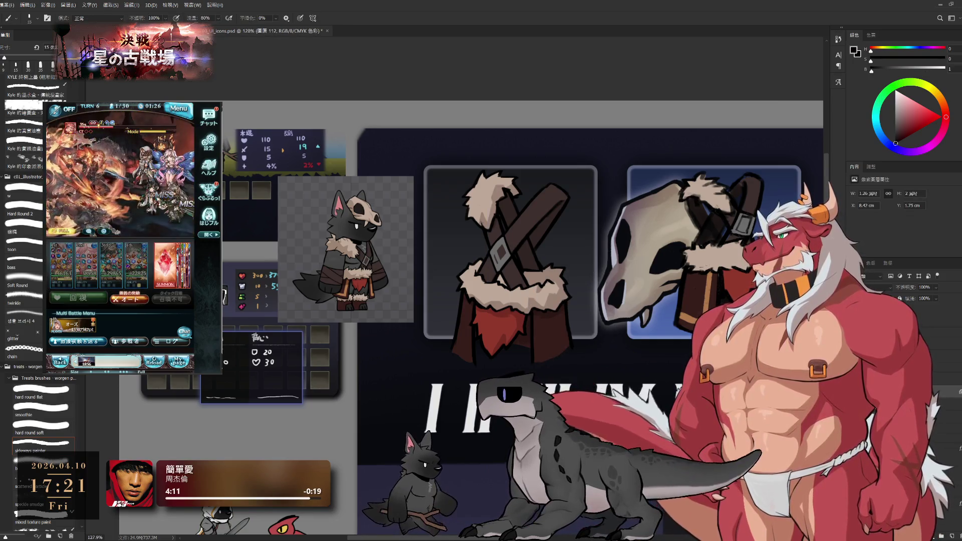
pyautogui.keyDown('alt'); pyautogui.click(662, 255); pyautogui.keyUp('alt')
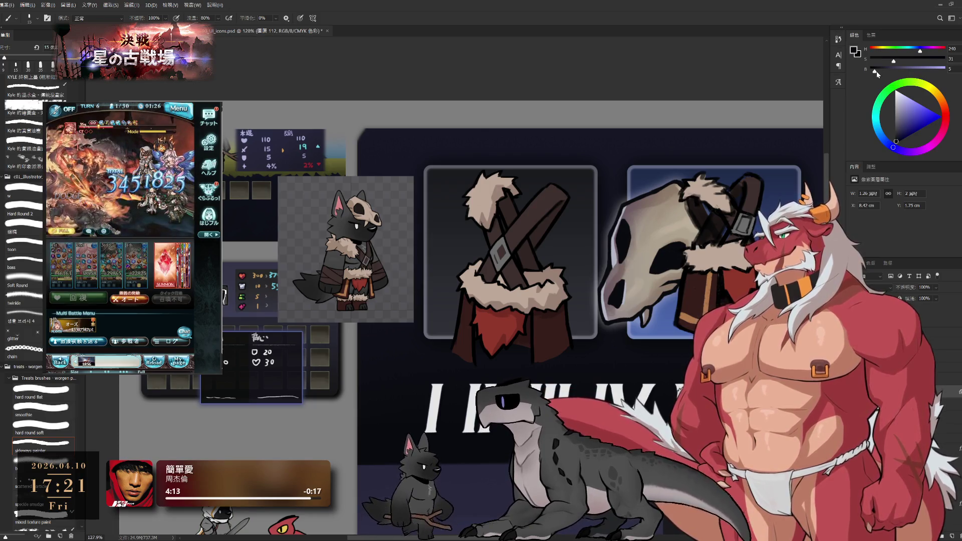
pyautogui.moveTo(882, 72); pyautogui.dragTo(876, 73)
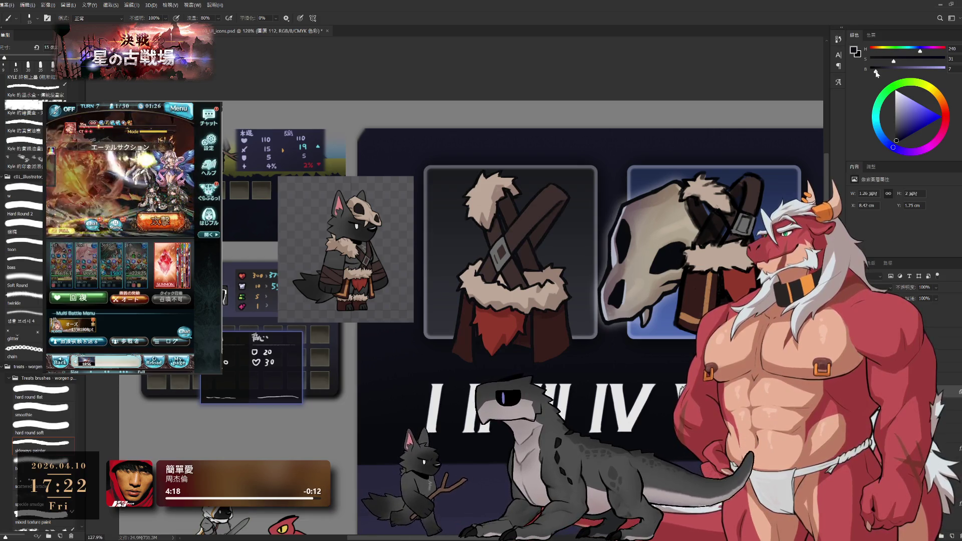
pyautogui.moveTo(898, 60)
pyautogui.mouseDown()
pyautogui.moveTo(908, 62)
pyautogui.moveTo(874, 72)
pyautogui.mouseUp()
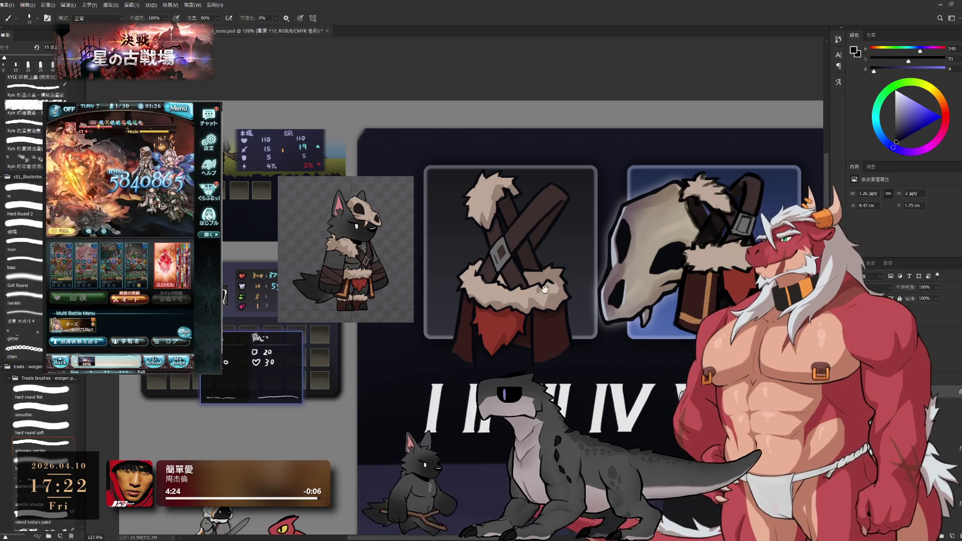
pyautogui.scroll(-2, 536, 287)
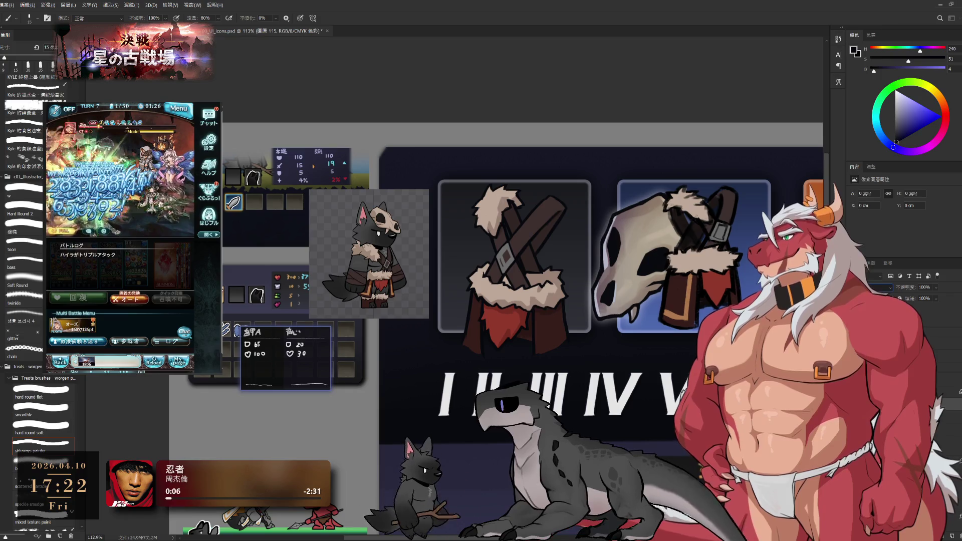
# Pick a dark bluish-grey, tweak its brightness and hue toward yellow, and size the brush.
pyautogui.click(71, 397)
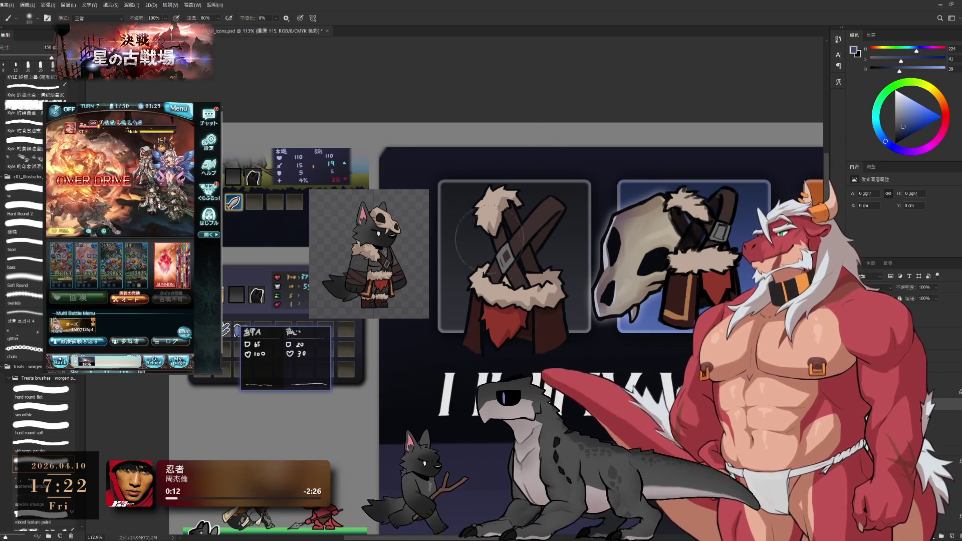
pyautogui.press(']')
pyautogui.press(']')
pyautogui.press(']')
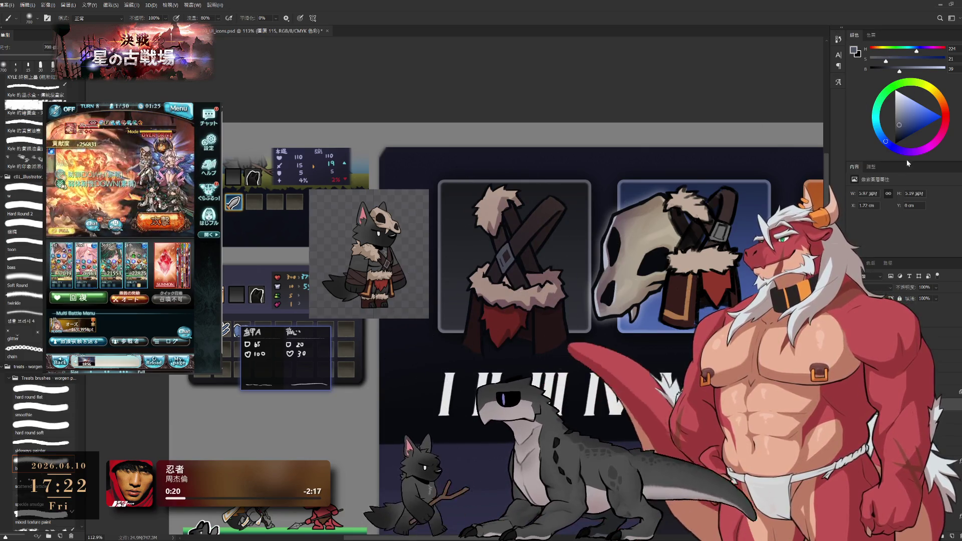
pyautogui.moveTo(901, 106)
pyautogui.mouseDown()
pyautogui.moveTo(930, 91)
pyautogui.moveTo(940, 99)
pyautogui.mouseUp()
pyautogui.click(928, 91)
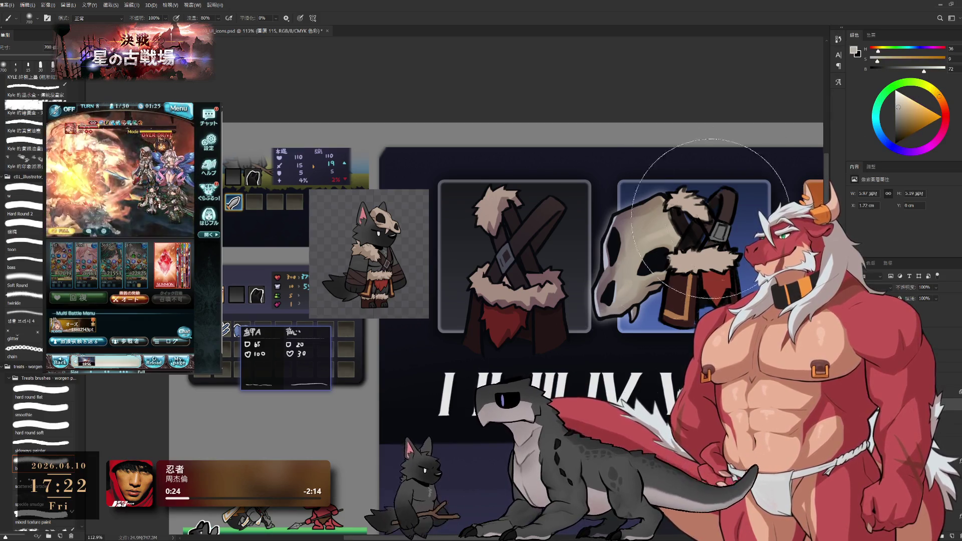
pyautogui.press('[')
pyautogui.press('[')
pyautogui.press('[')
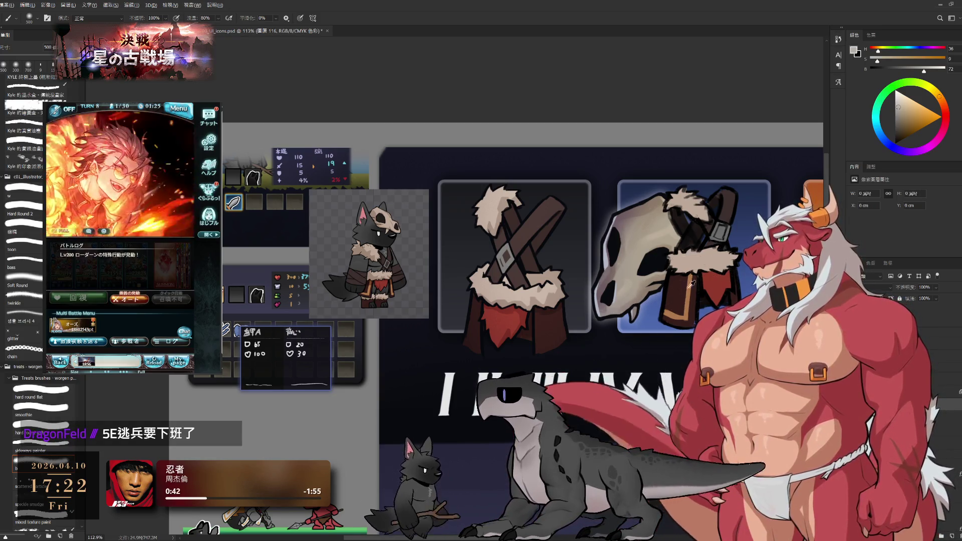
pyautogui.press('x')
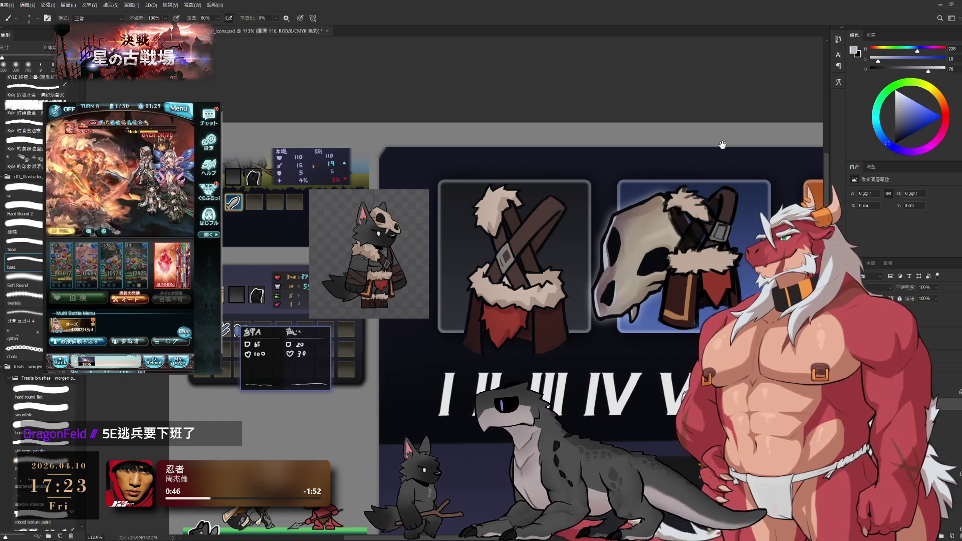
pyautogui.scroll(1, 537, 185)
pyautogui.scroll(1, 537, 185)
pyautogui.scroll(2, 537, 185)
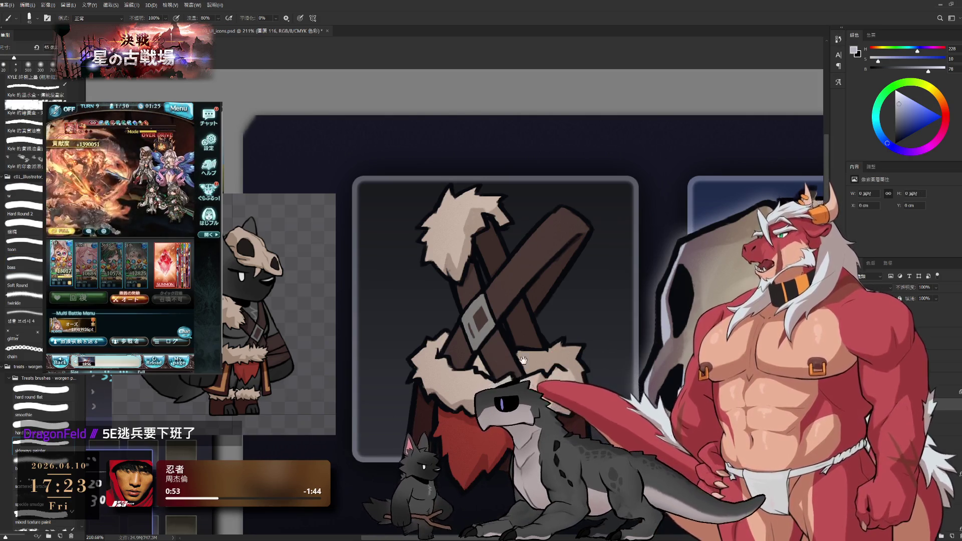
pyautogui.moveTo(524, 360); pyautogui.dragTo(520, 305)
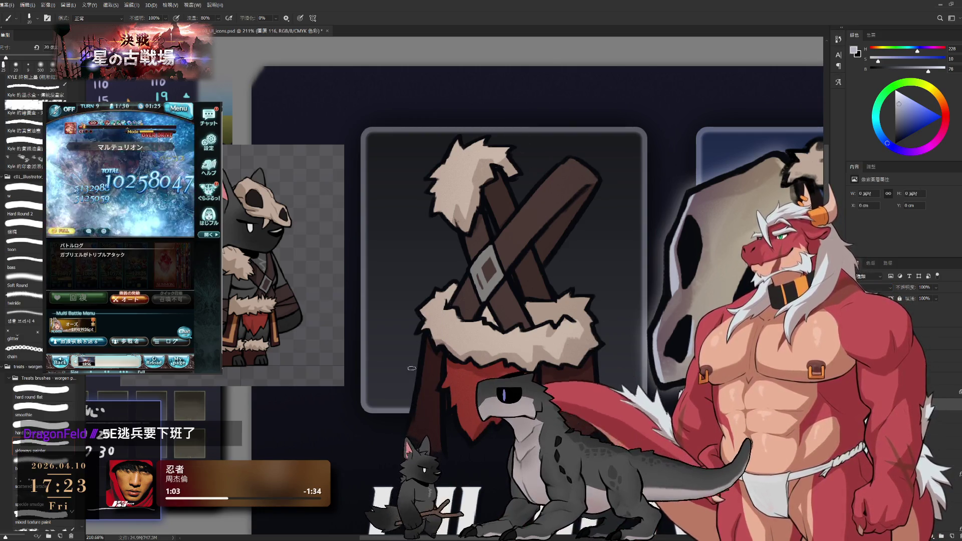
# Paint thin light highlights along the cloth's left edge and the strap near the buckle.
pyautogui.moveTo(426, 340); pyautogui.dragTo(415, 410)
pyautogui.moveTo(429, 365); pyautogui.dragTo(416, 409)
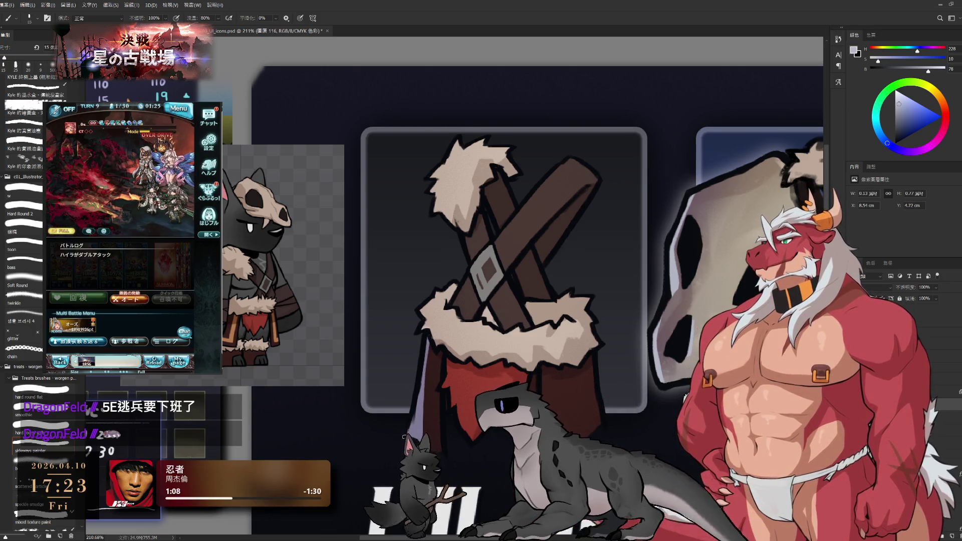
pyautogui.moveTo(425, 341); pyautogui.dragTo(419, 367)
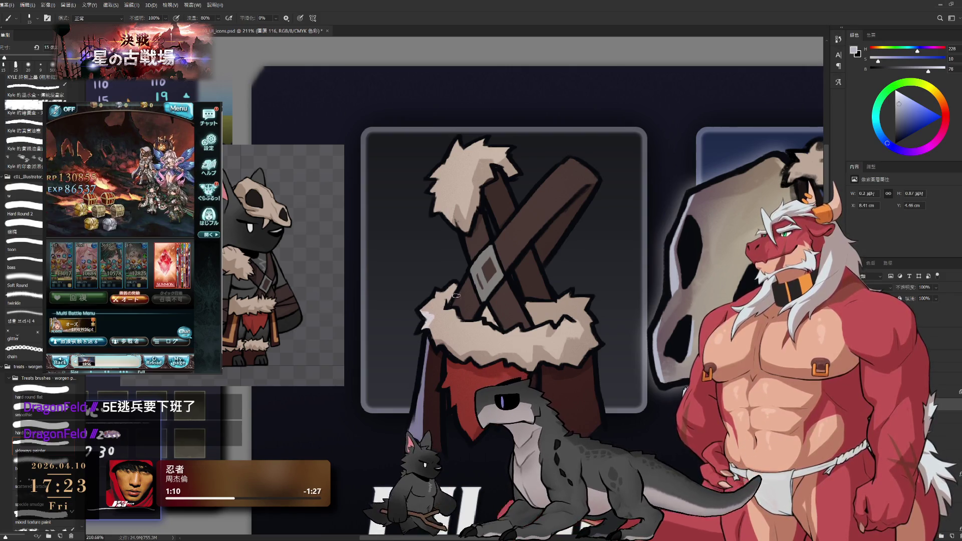
pyautogui.moveTo(452, 301); pyautogui.dragTo(487, 245)
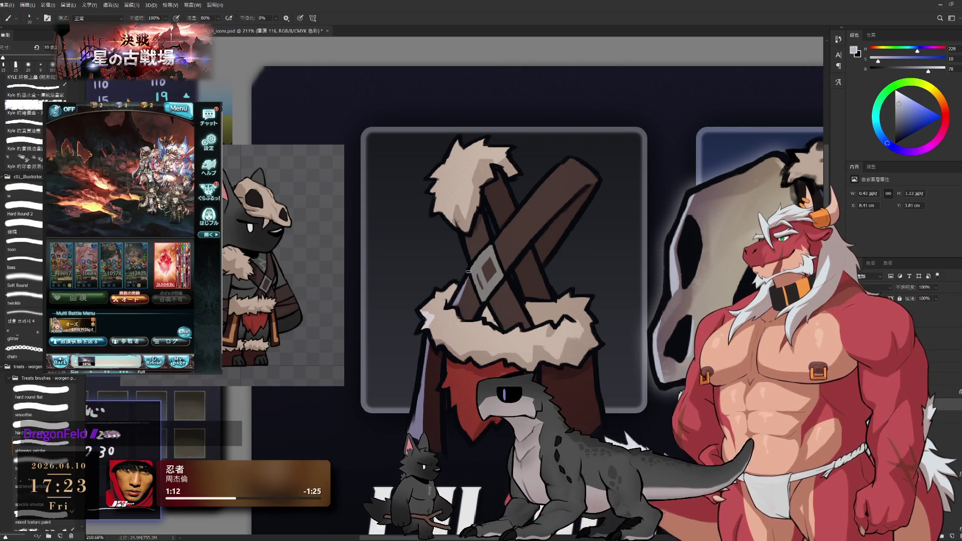
pyautogui.moveTo(487, 247); pyautogui.dragTo(453, 308)
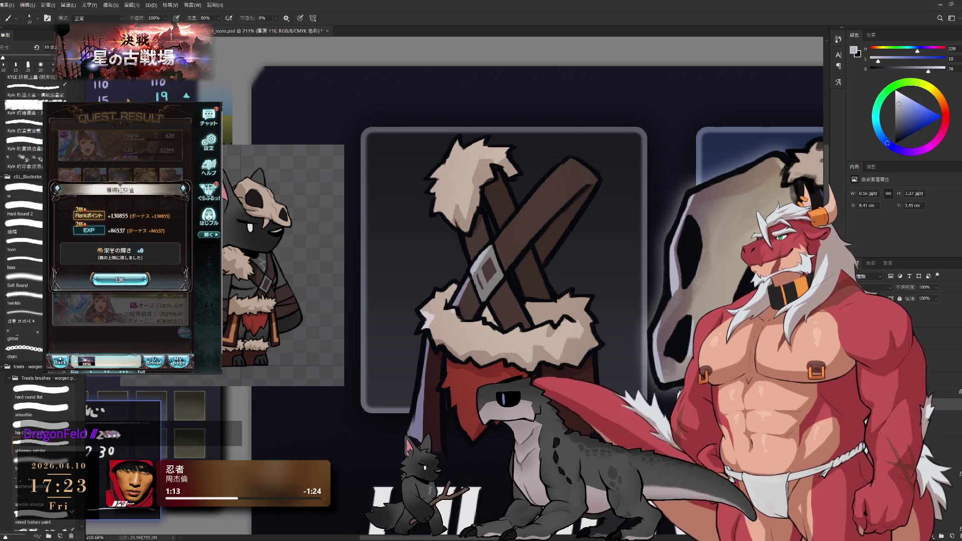
pyautogui.moveTo(495, 252); pyautogui.dragTo(503, 224)
pyautogui.press('e')
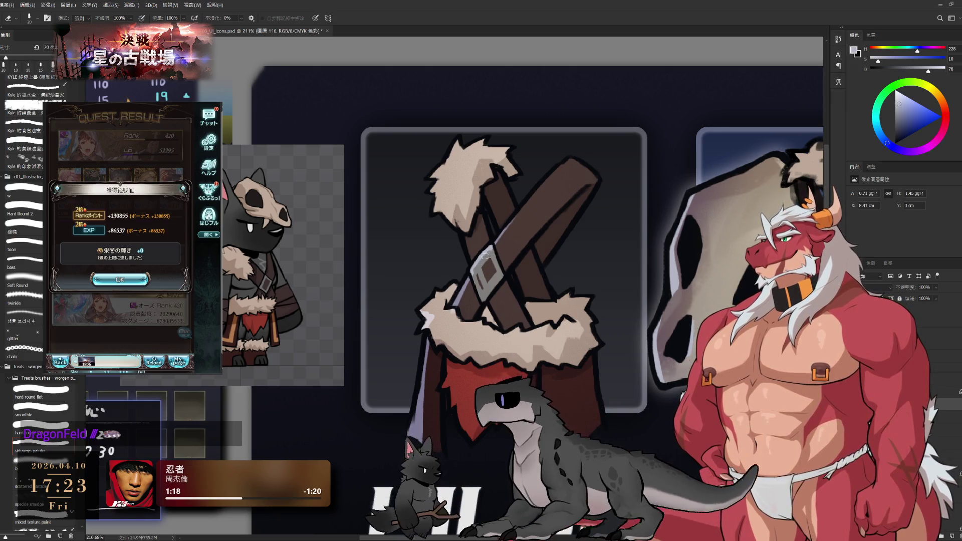
# Paint a short light stroke near the fur top and tidy it with the eraser.
pyautogui.press('b')
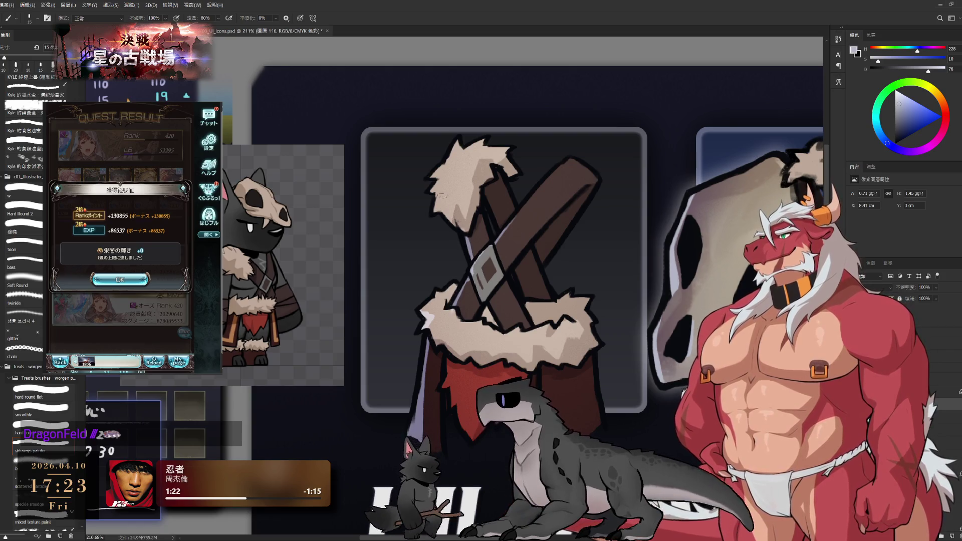
pyautogui.moveTo(444, 212)
pyautogui.mouseDown()
pyautogui.moveTo(429, 192)
pyautogui.moveTo(434, 172)
pyautogui.mouseUp()
pyautogui.press('e')
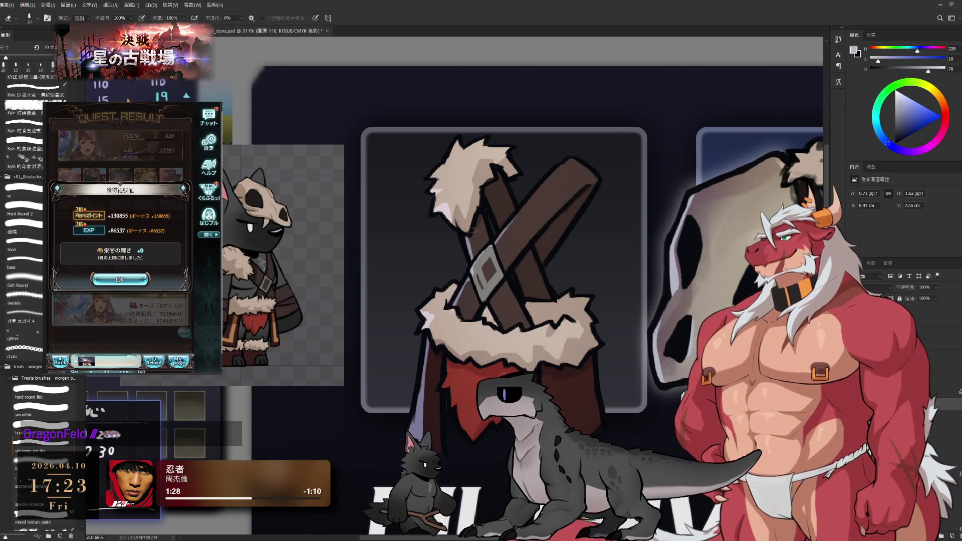
pyautogui.press('b')
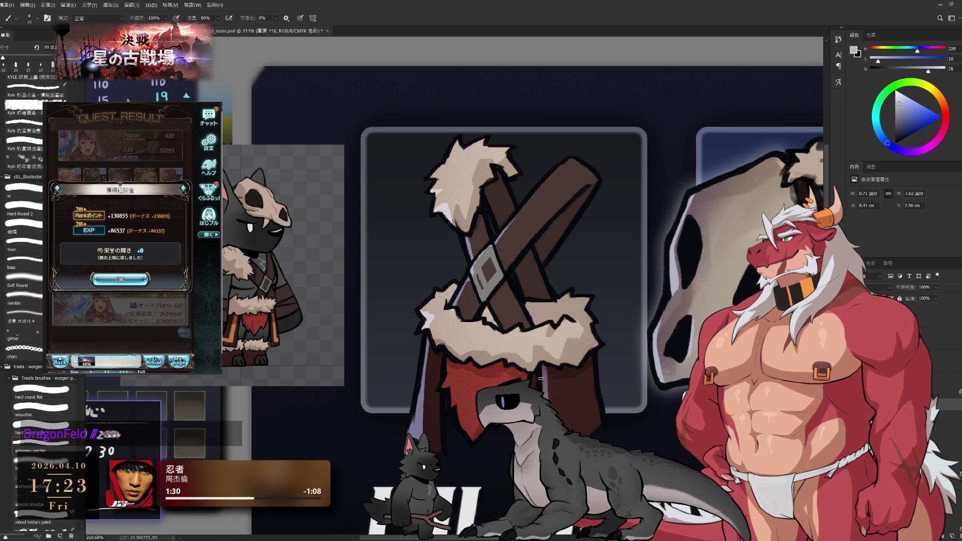
pyautogui.press('e')
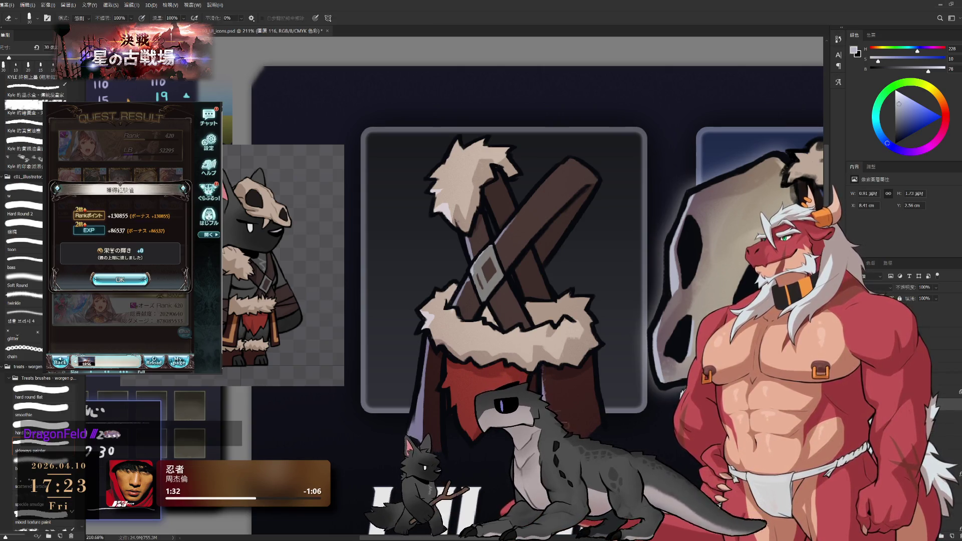
pyautogui.press('b')
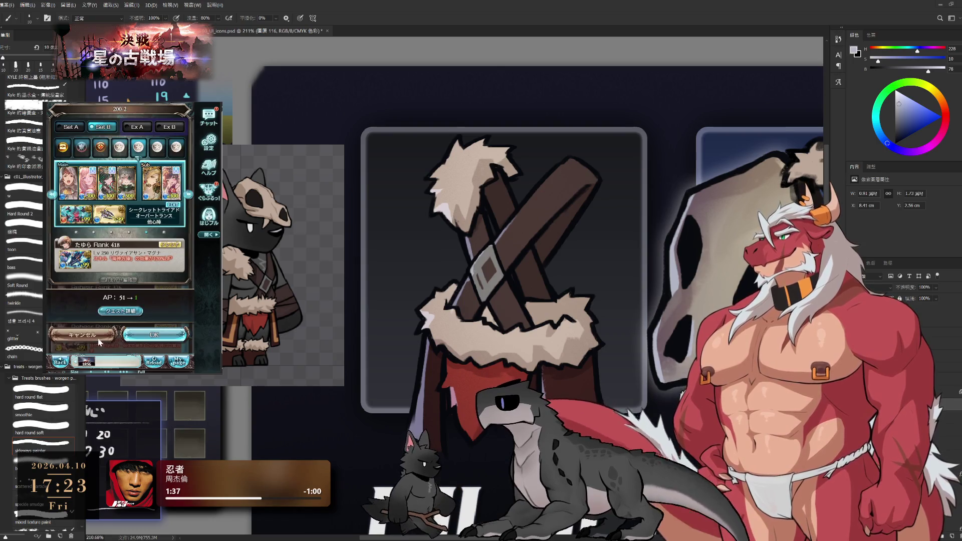
# Switch the game mockup to another screen via its menu panel.
pyautogui.click(180, 111)
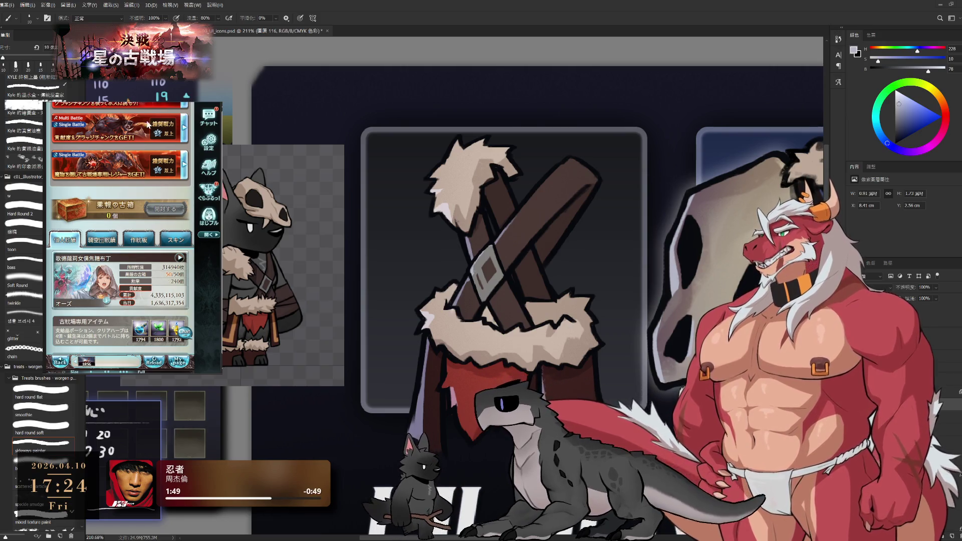
pyautogui.click(119, 164)
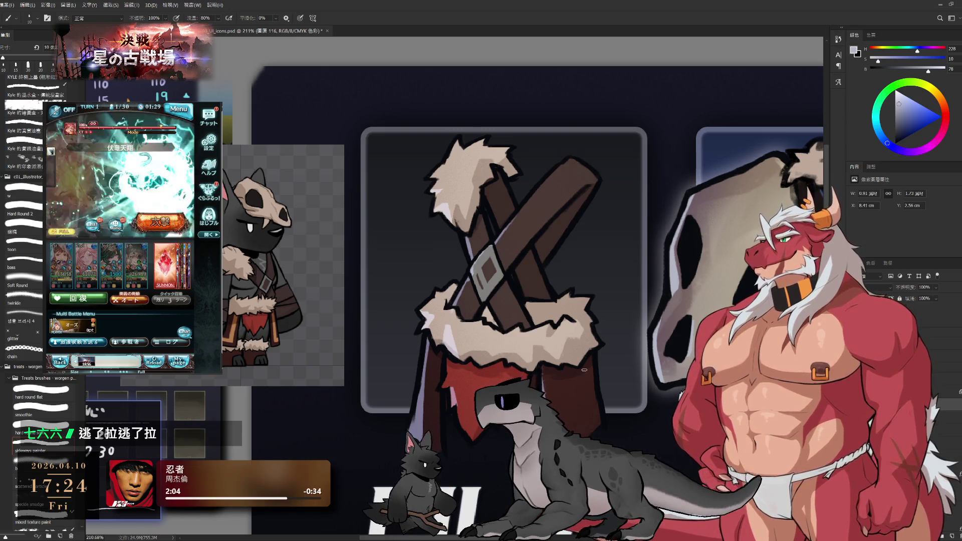
pyautogui.scroll(-3, 583, 370)
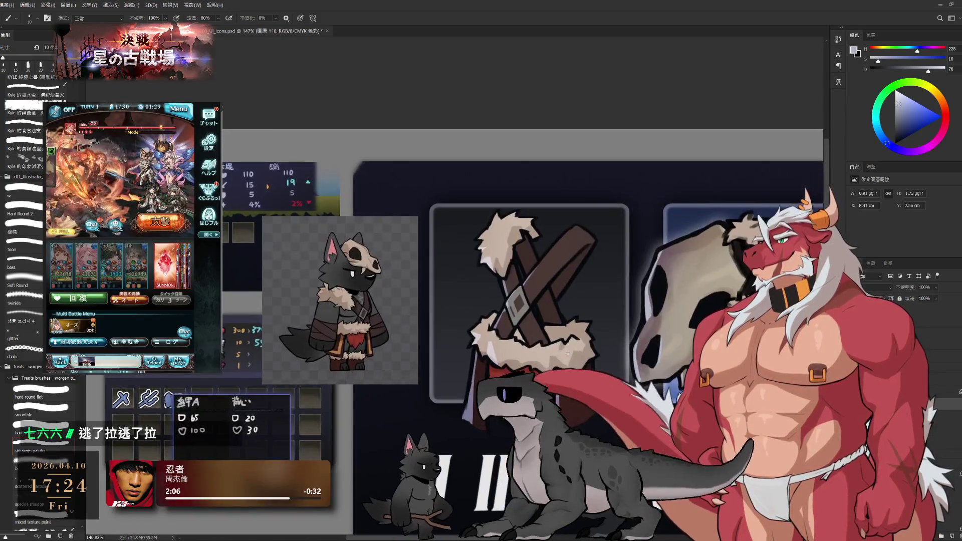
pyautogui.moveTo(566, 353); pyautogui.dragTo(559, 344)
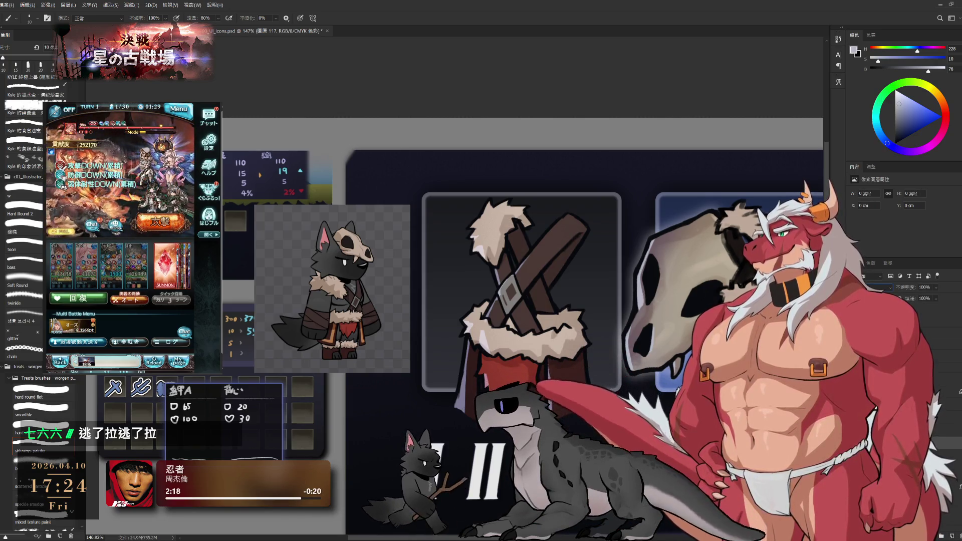
pyautogui.hotkey('ctrl', 'shift', 'alt', 'n')
pyautogui.click(894, 108)
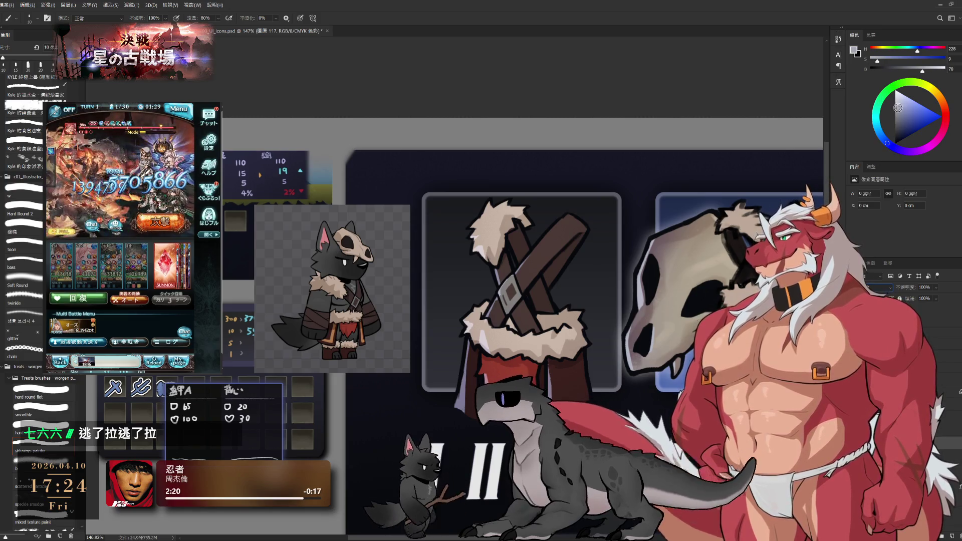
pyautogui.click(945, 115)
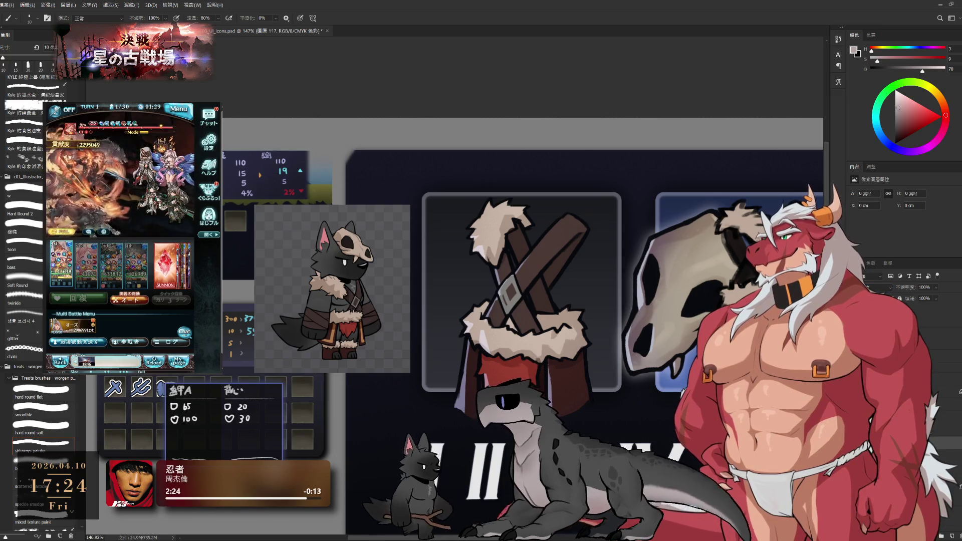
pyautogui.click(898, 115)
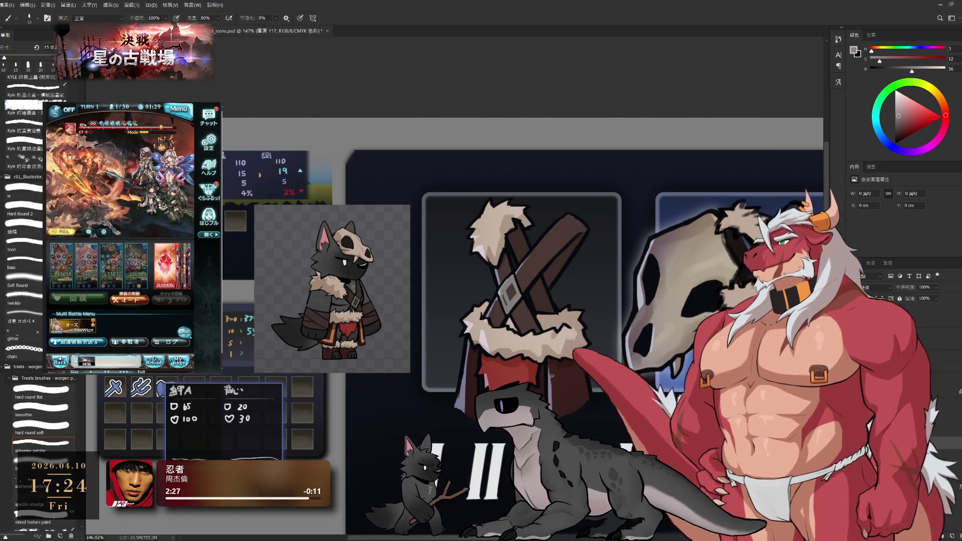
pyautogui.click(551, 376)
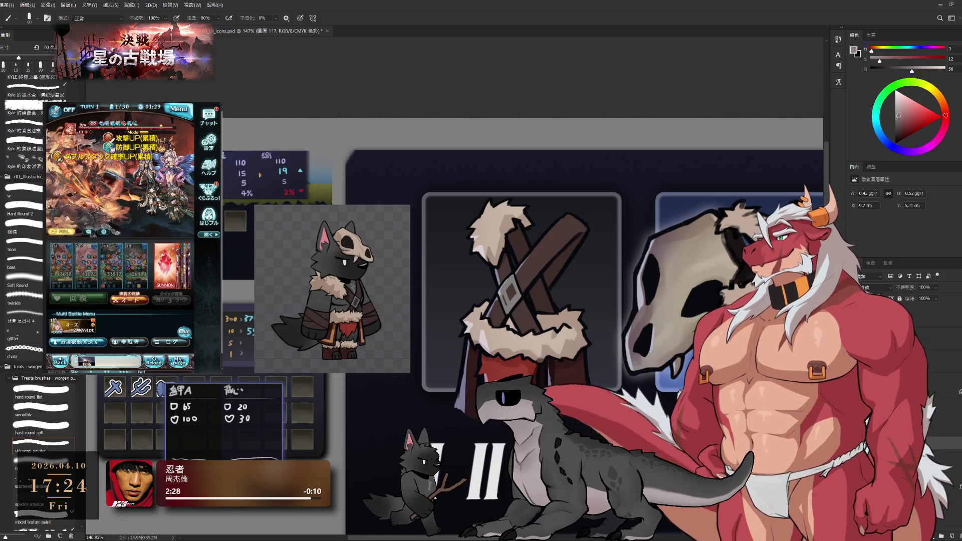
pyautogui.press('[')
pyautogui.press('[')
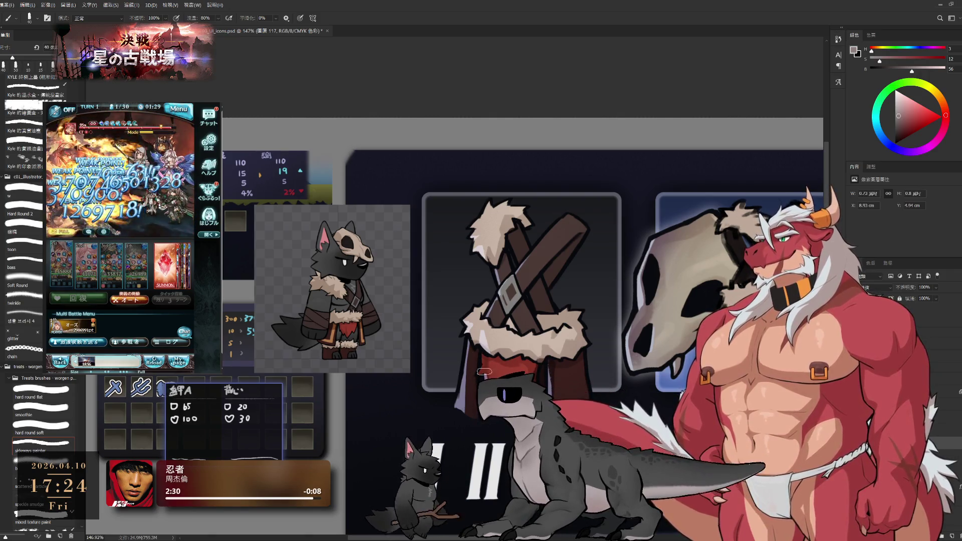
pyautogui.press('e')
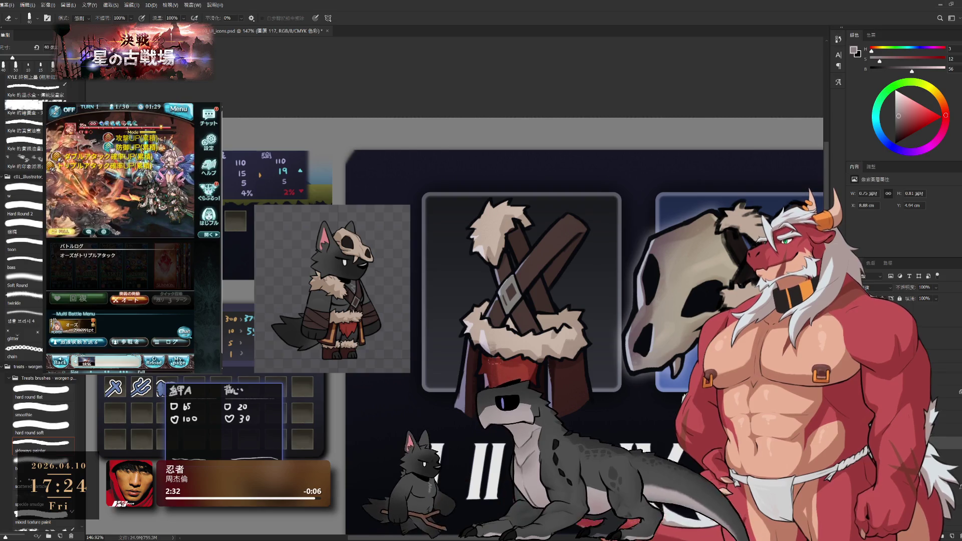
pyautogui.press('b')
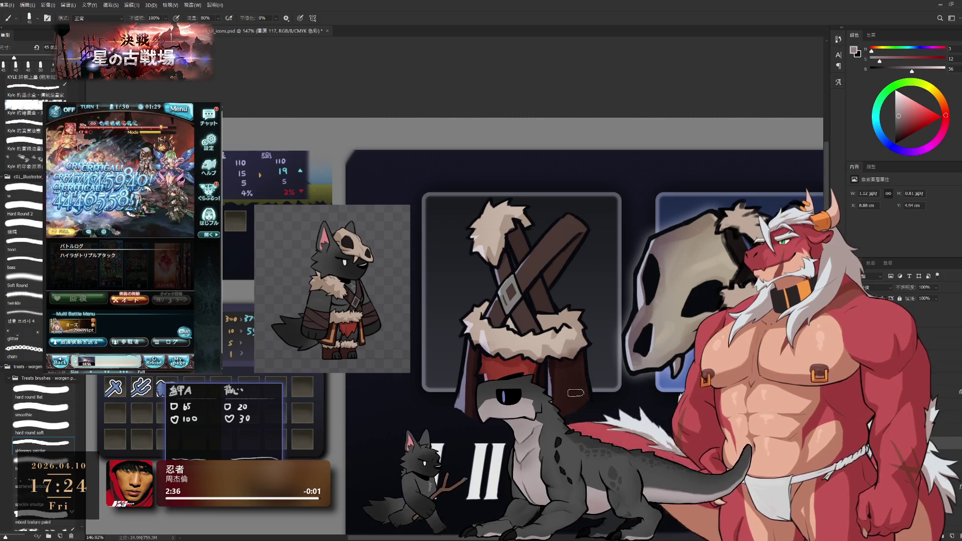
pyautogui.press('e')
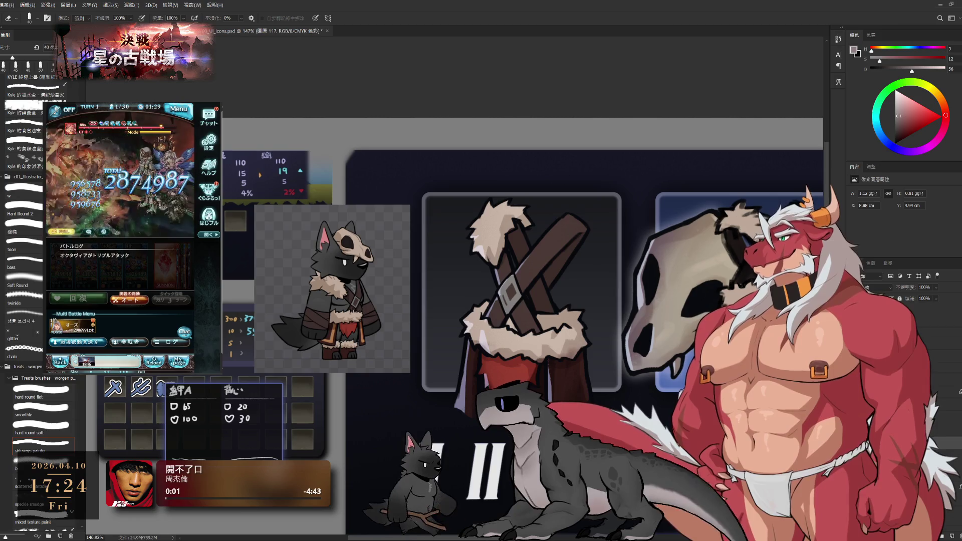
pyautogui.press('b')
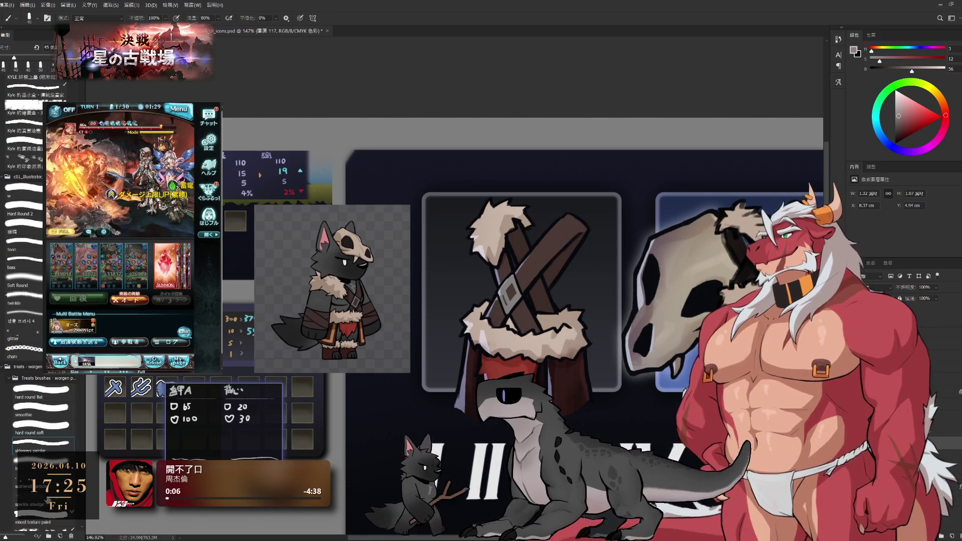
pyautogui.press('[')
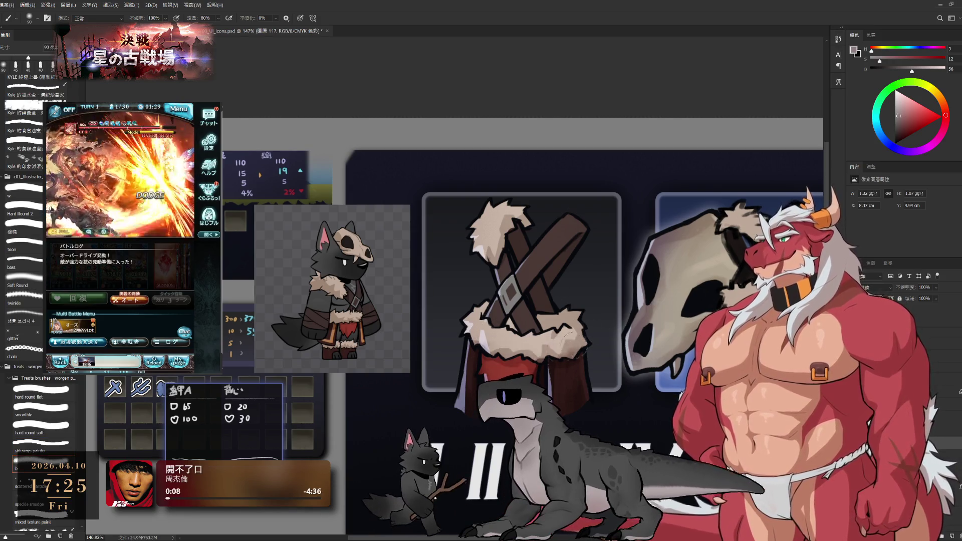
pyautogui.press(']')
pyautogui.press(']')
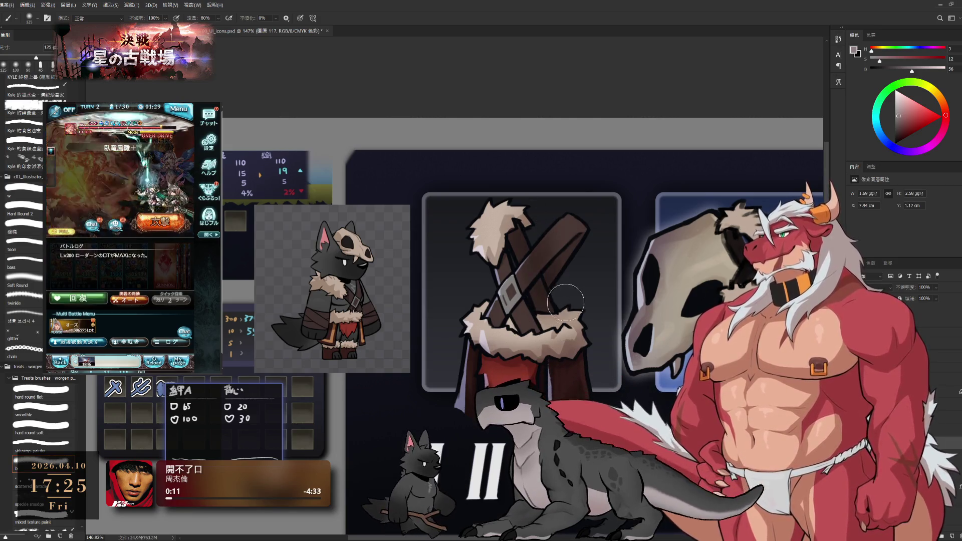
pyautogui.press('e')
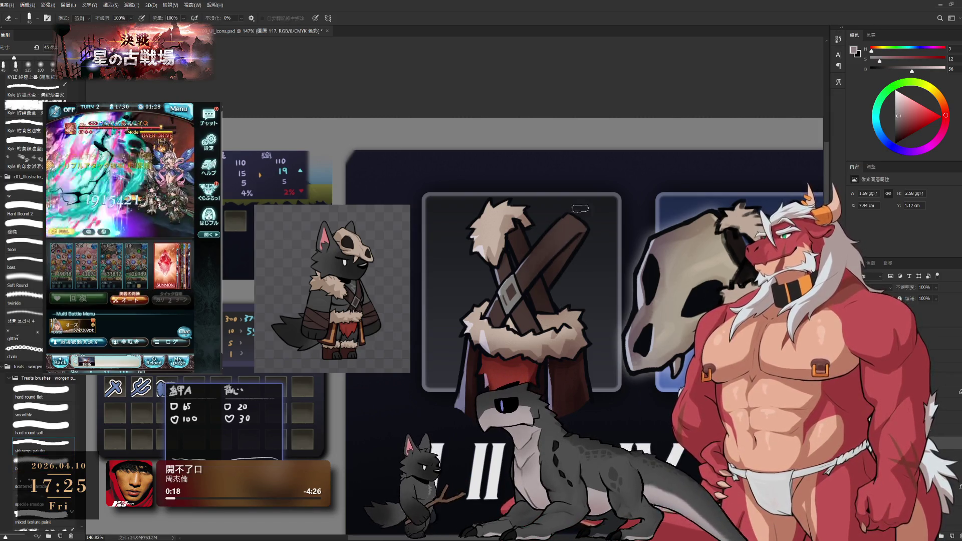
pyautogui.press('b')
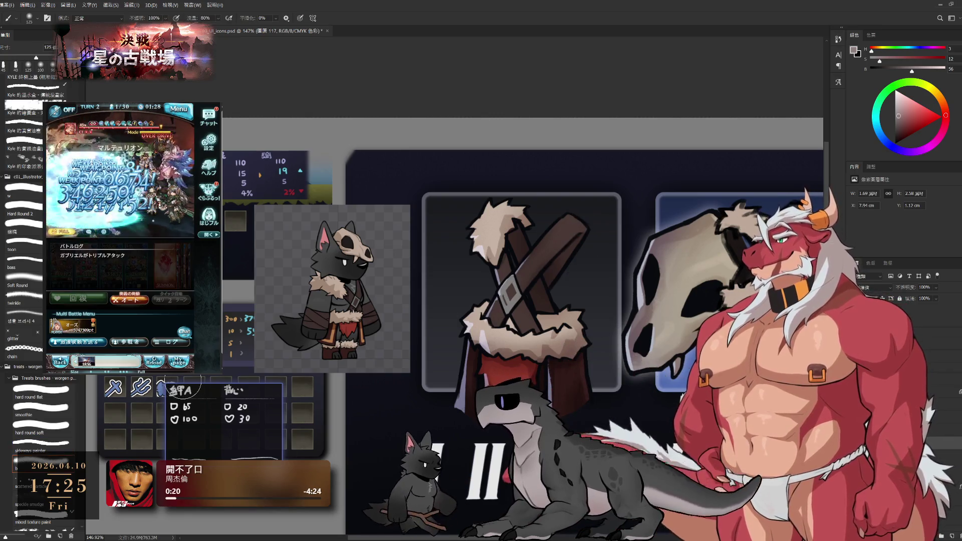
pyautogui.press('[')
pyautogui.press('[')
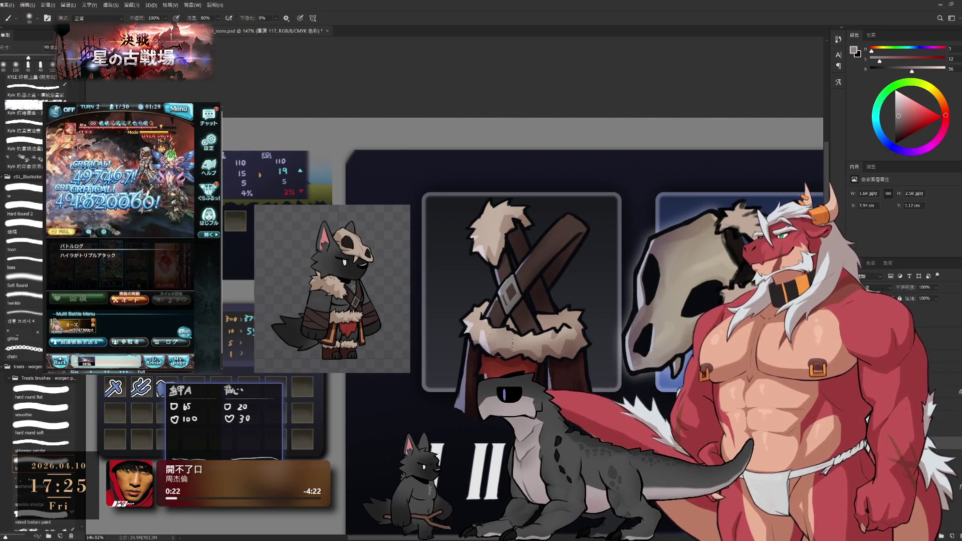
pyautogui.press('e')
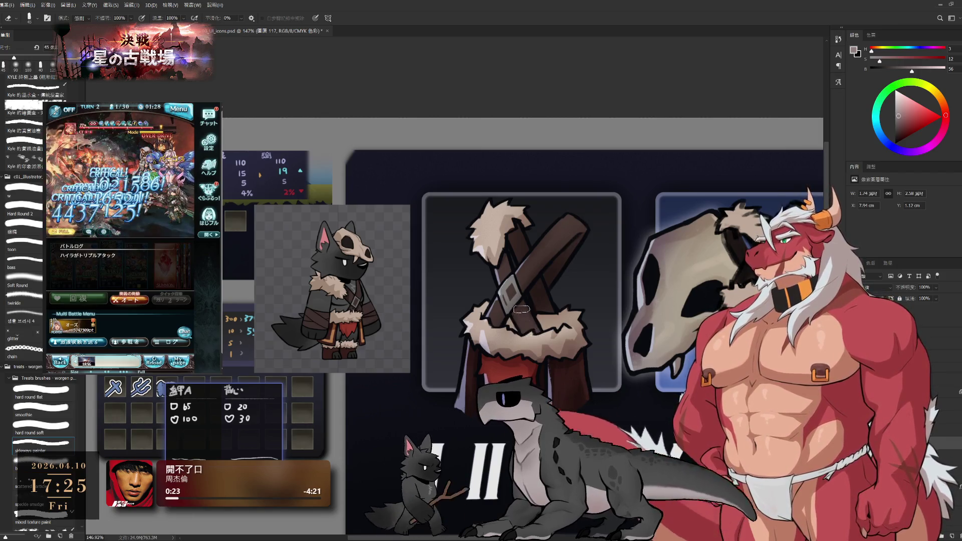
pyautogui.press('b')
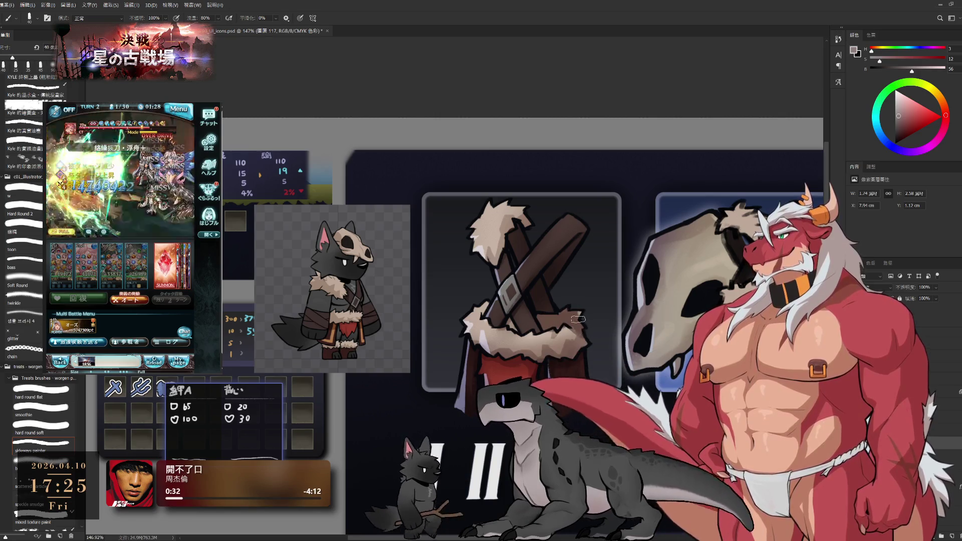
pyautogui.click(73, 448)
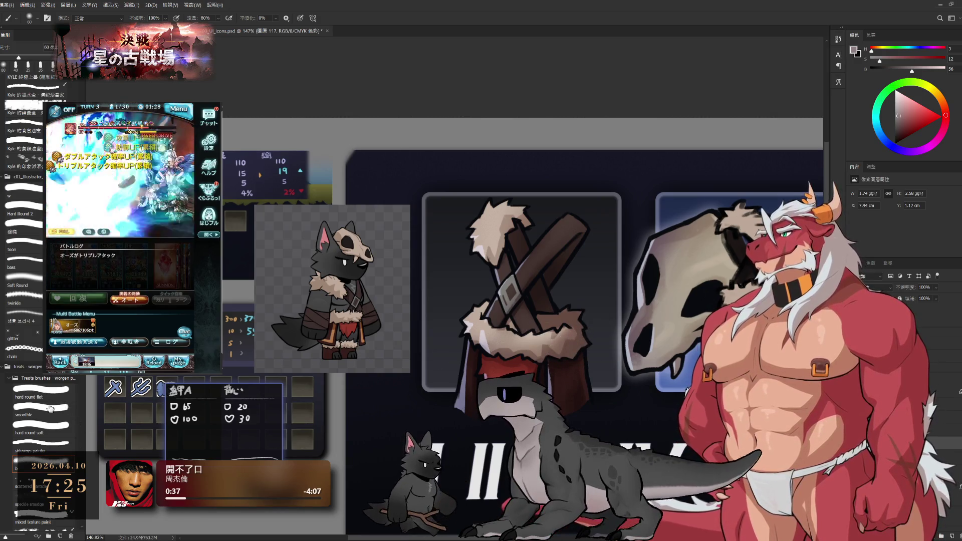
pyautogui.click(50, 433)
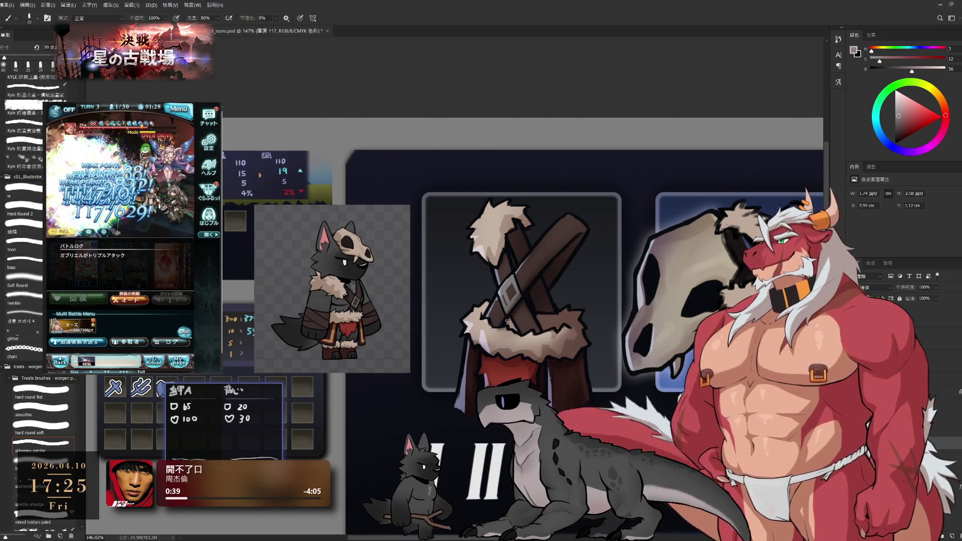
pyautogui.press('e')
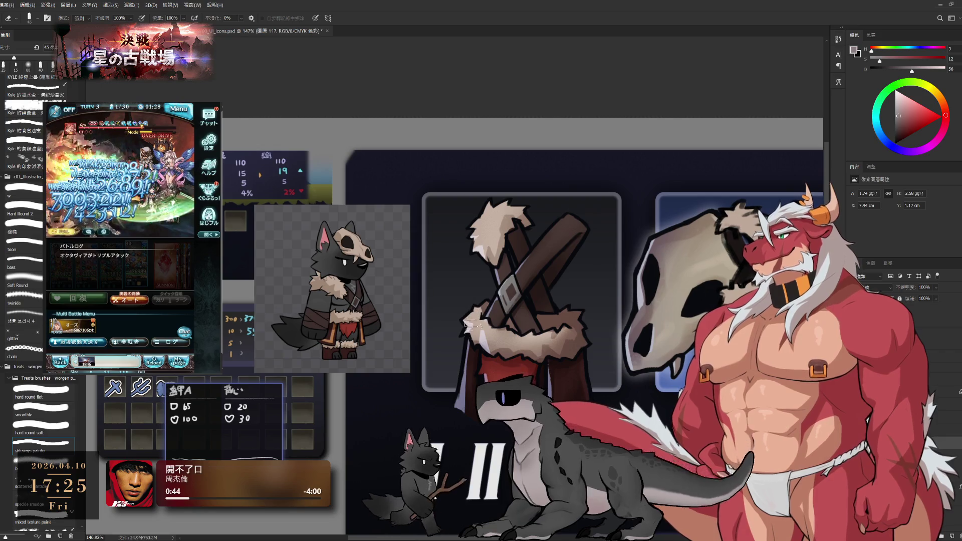
pyautogui.press('b')
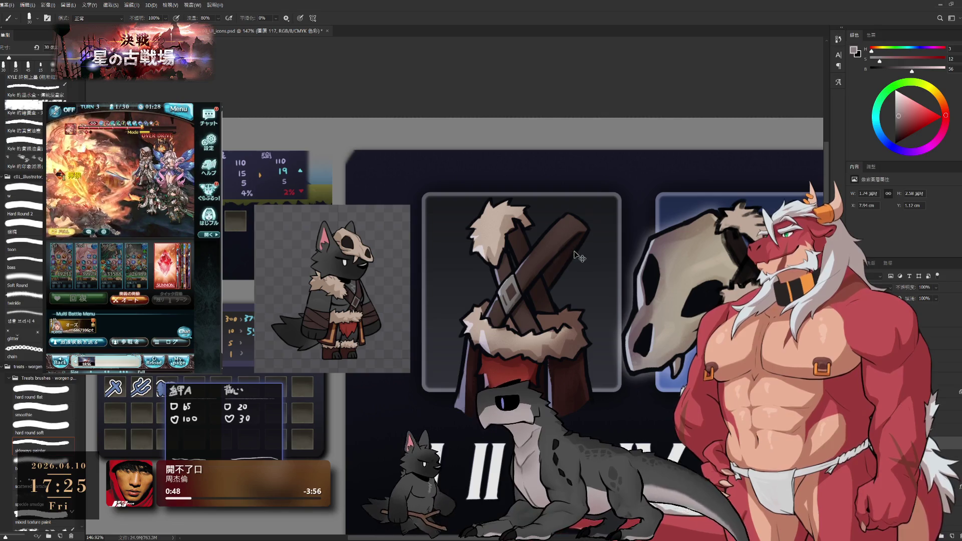
pyautogui.press('[')
pyautogui.press('[')
pyautogui.press('[')
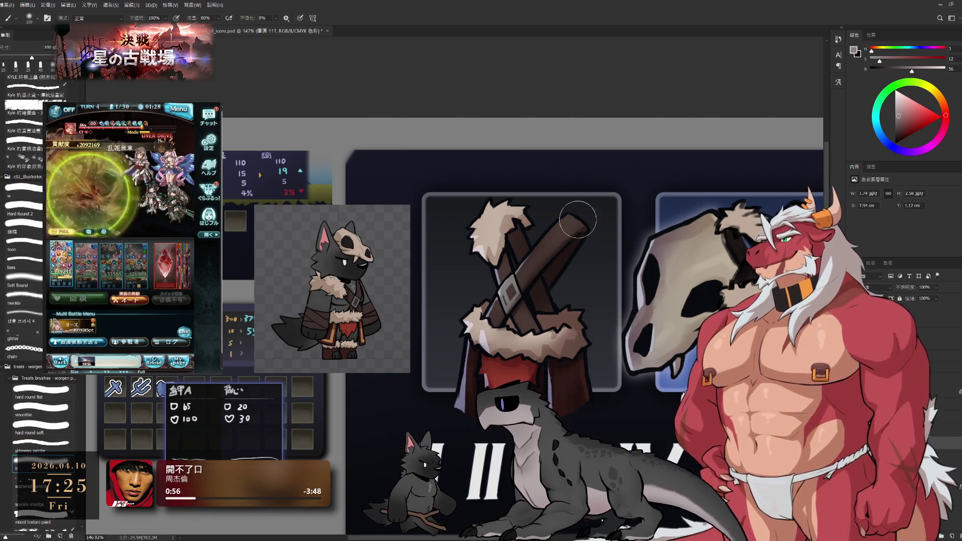
pyautogui.press('e')
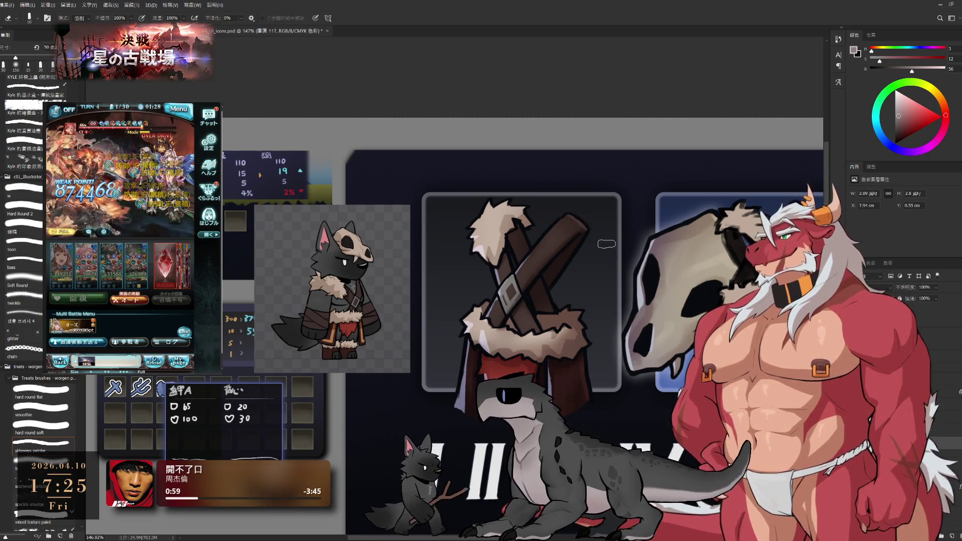
pyautogui.press(']')
pyautogui.press(']')
pyautogui.press(']')
pyautogui.hotkey('shift', '8')
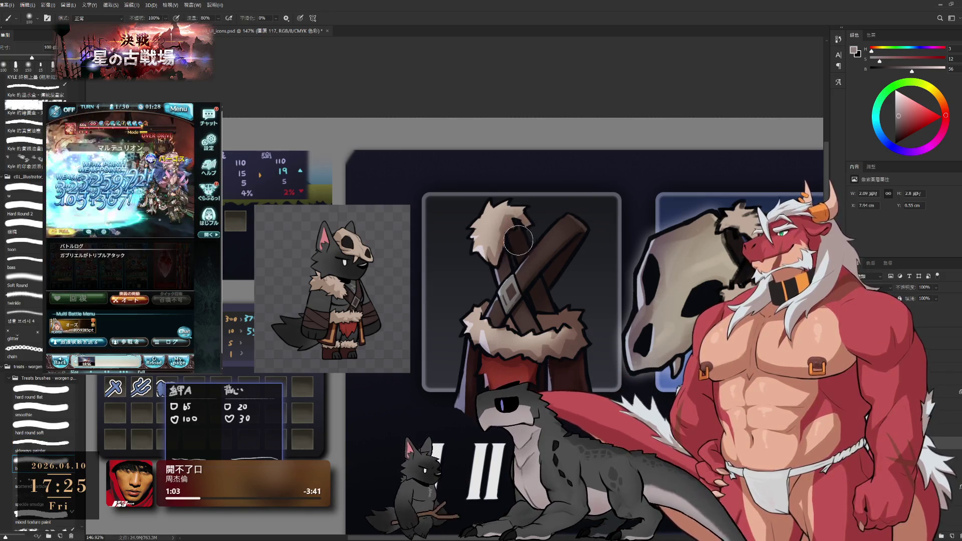
pyautogui.press(']')
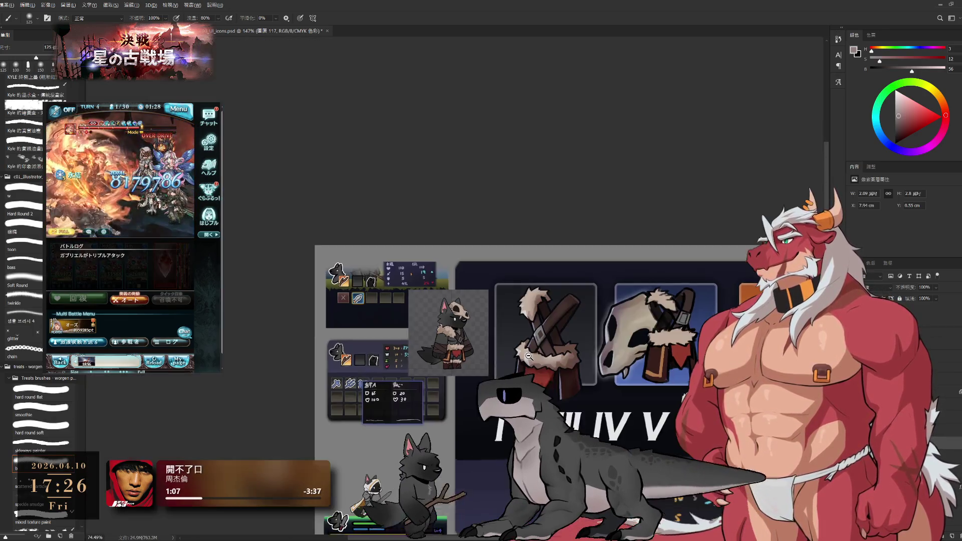
pyautogui.moveTo(591, 384)
pyautogui.mouseDown()
pyautogui.moveTo(528, 356)
pyautogui.moveTo(585, 414)
pyautogui.mouseUp()
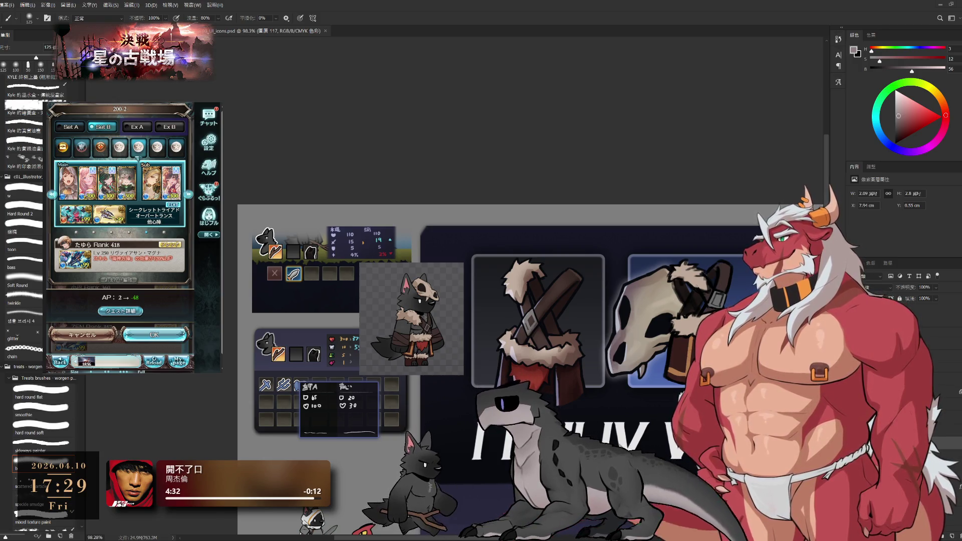
# Confirm the party selection in the game mockup.
pyautogui.click(154, 334)
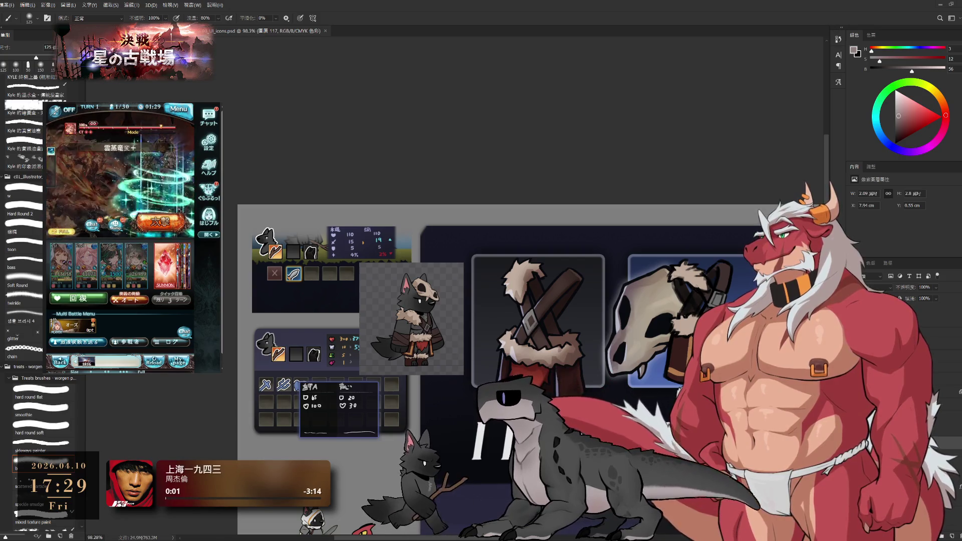
pyautogui.scroll(-2, 494, 316)
pyautogui.scroll(-2, 493, 316)
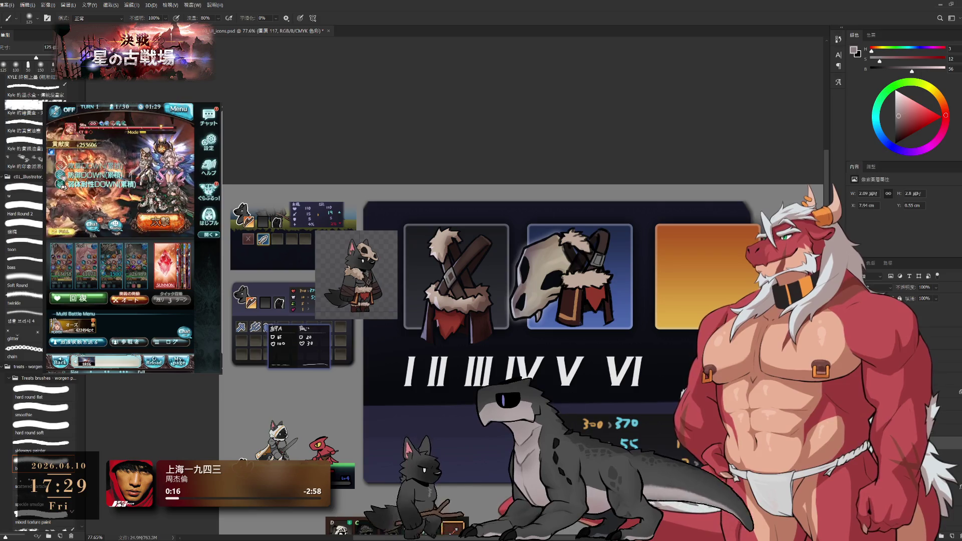
pyautogui.keyDown('alt'); pyautogui.click(579, 304); pyautogui.keyUp('alt')
pyautogui.scroll(2, 448, 314)
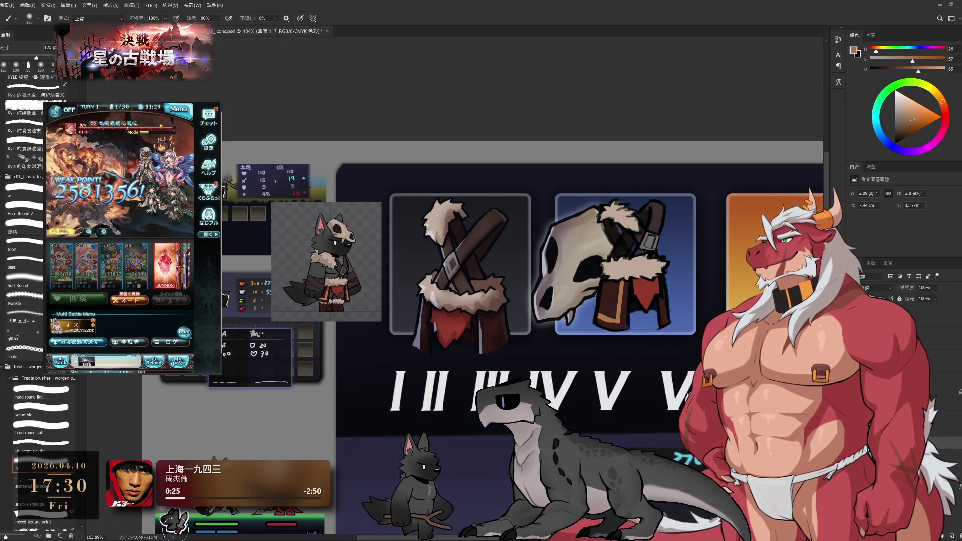
pyautogui.scroll(1, 448, 327)
pyautogui.scroll(1, 447, 328)
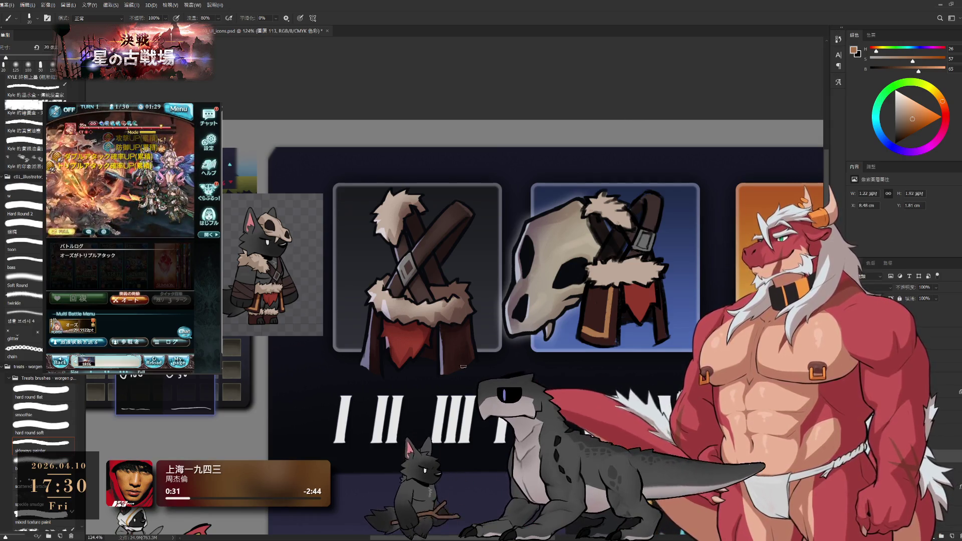
pyautogui.keyDown('ctrl'); pyautogui.click(450, 324); pyautogui.keyUp('ctrl')
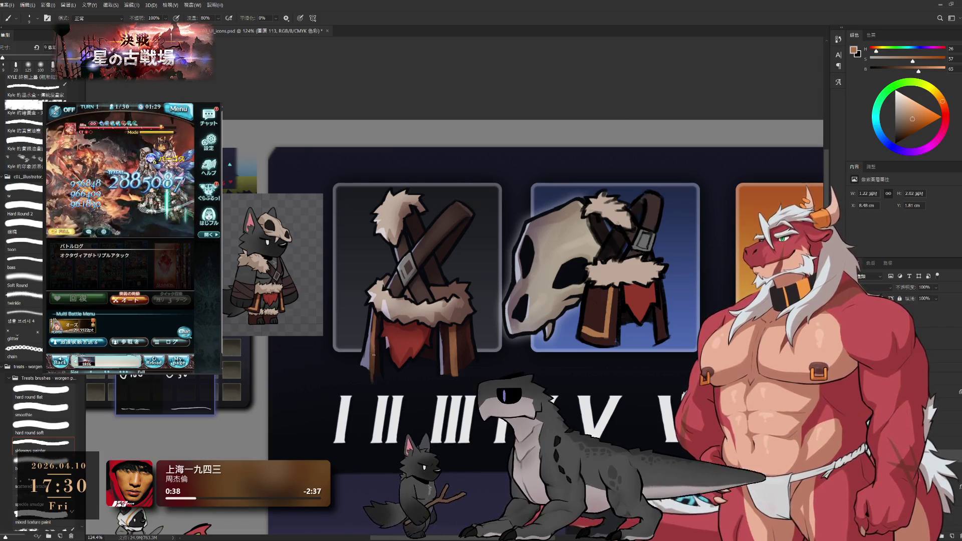
pyautogui.press('e')
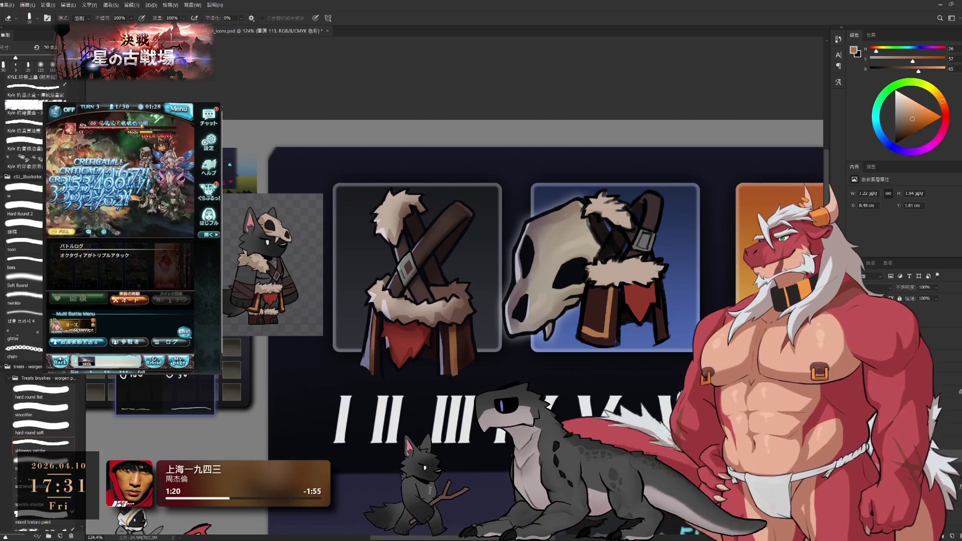
pyautogui.scroll(-3, 672, 260)
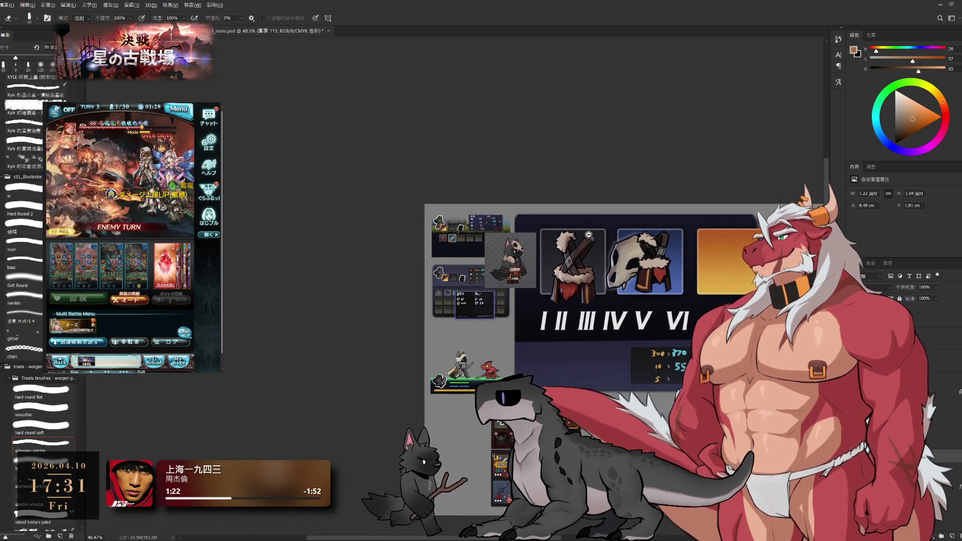
pyautogui.scroll(2, 654, 255)
pyautogui.scroll(2, 603, 236)
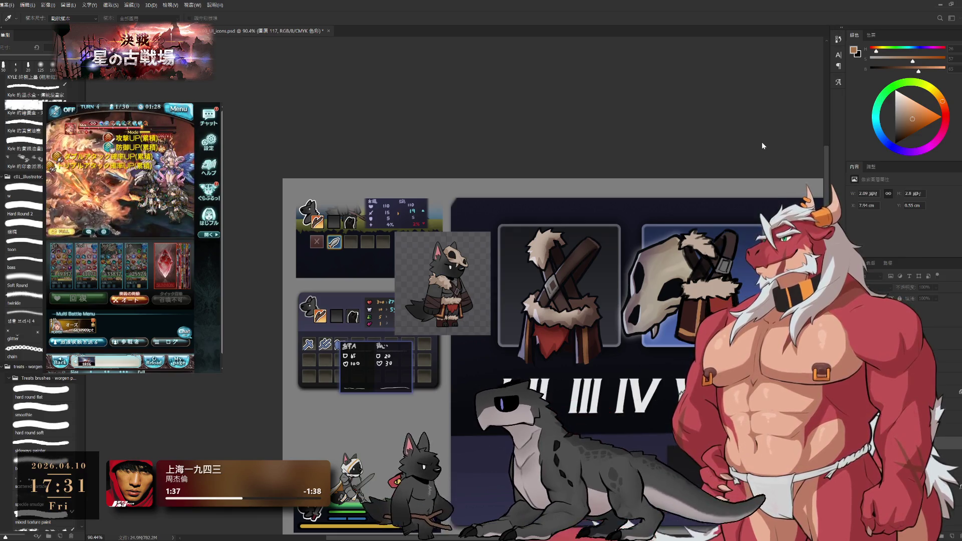
# Return from colour sampling to the brush and pan across the icon tiles.
pyautogui.press('b')
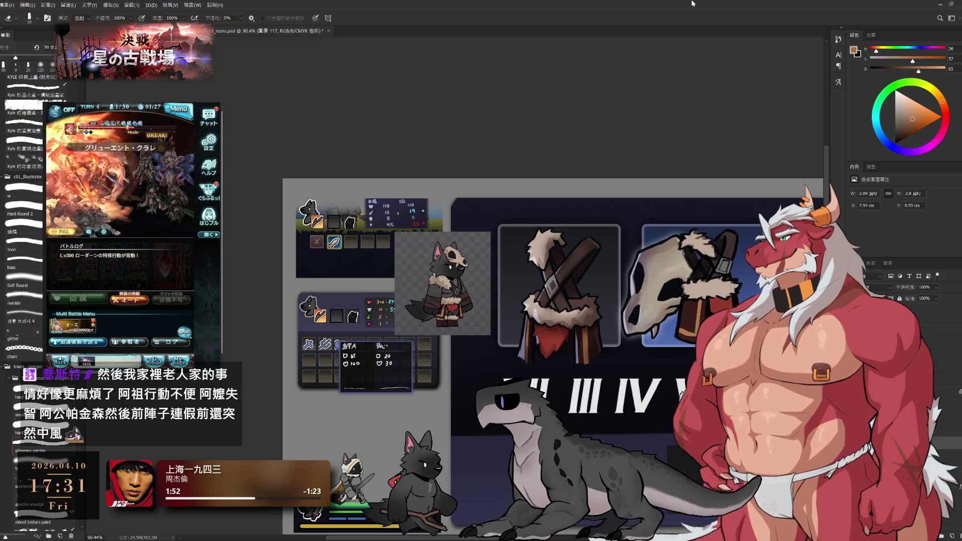
pyautogui.moveTo(652, 203); pyautogui.dragTo(576, 190)
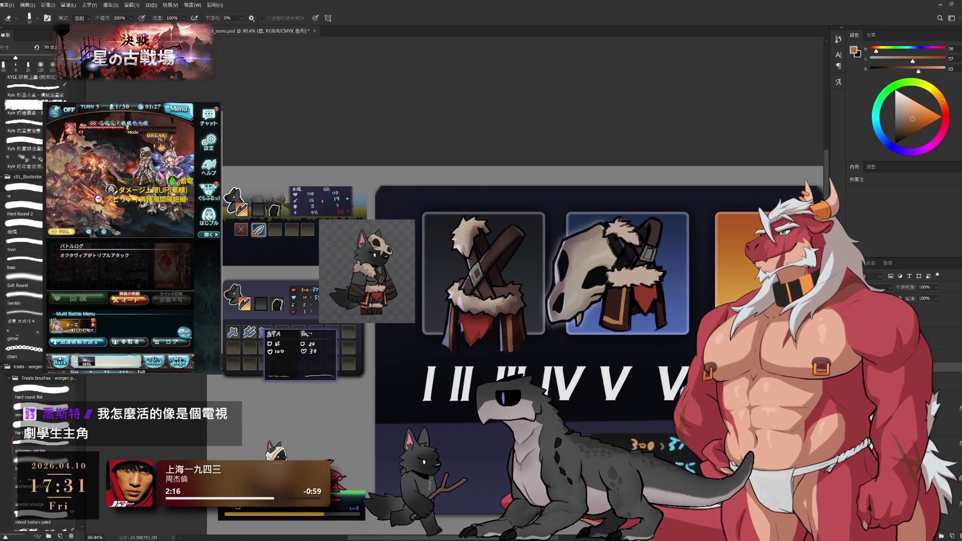
pyautogui.scroll(3, 522, 250)
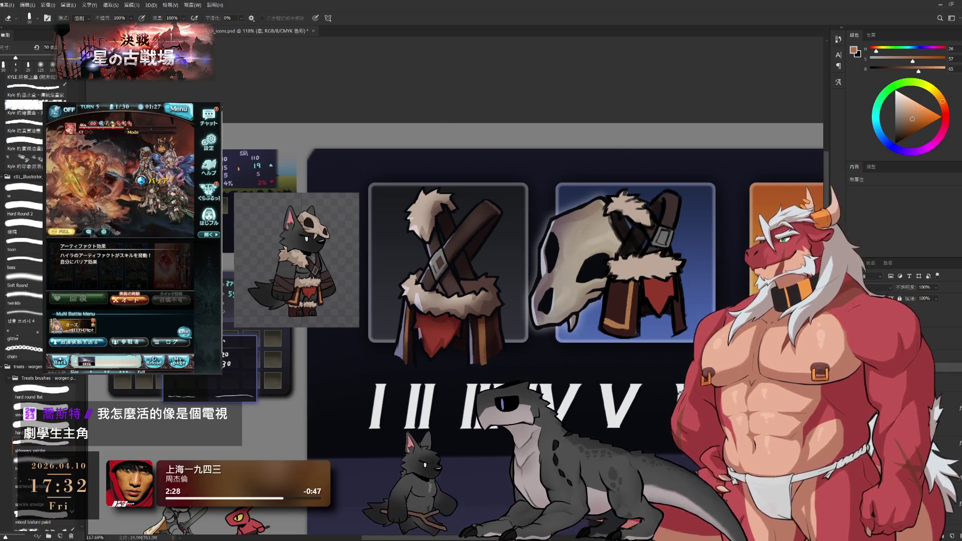
pyautogui.click(458, 274)
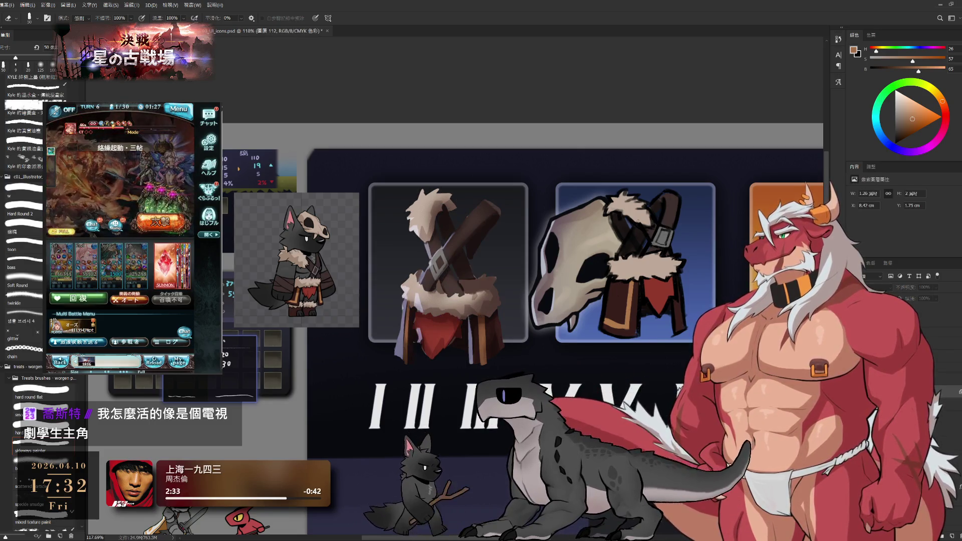
pyautogui.press('v')
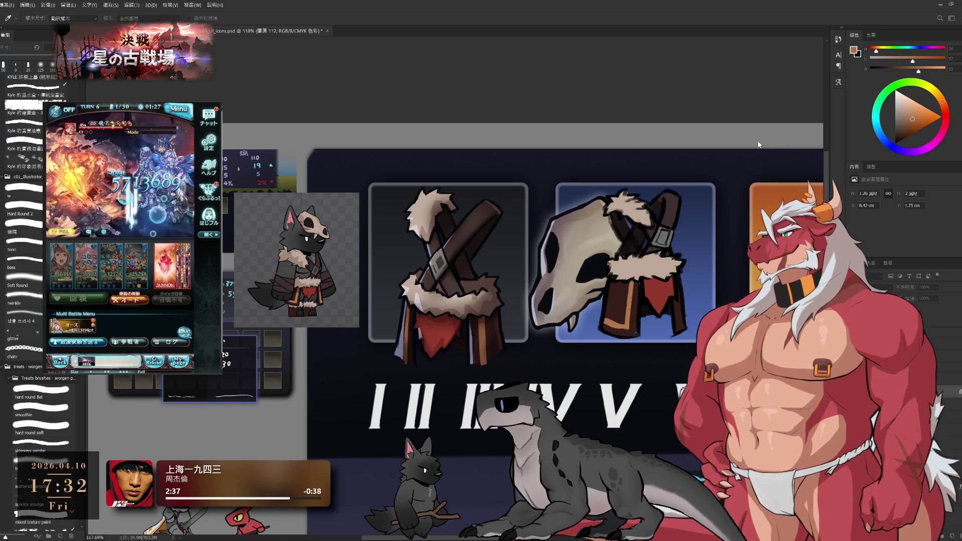
pyautogui.press('b')
pyautogui.scroll(-5, 594, 233)
pyautogui.scroll(2, 593, 233)
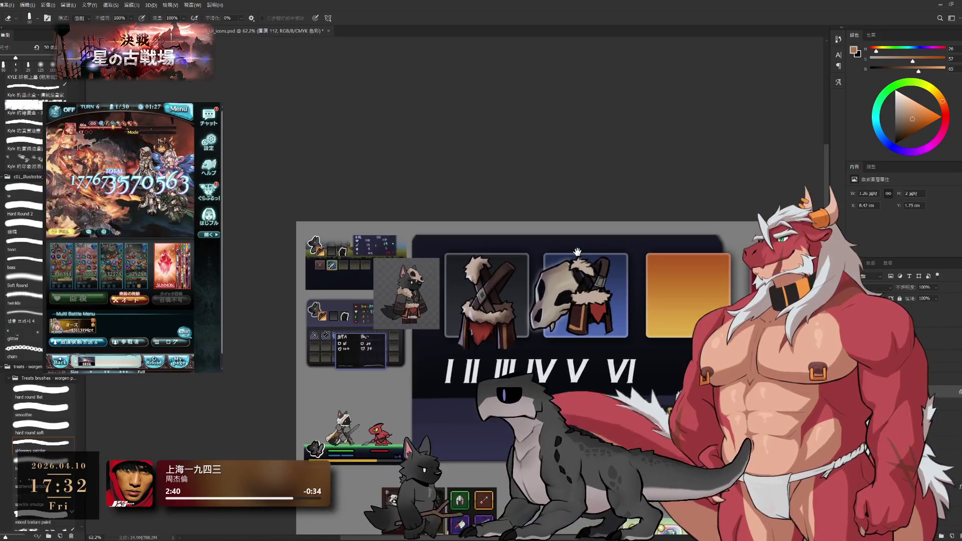
pyautogui.moveTo(594, 233); pyautogui.dragTo(592, 293)
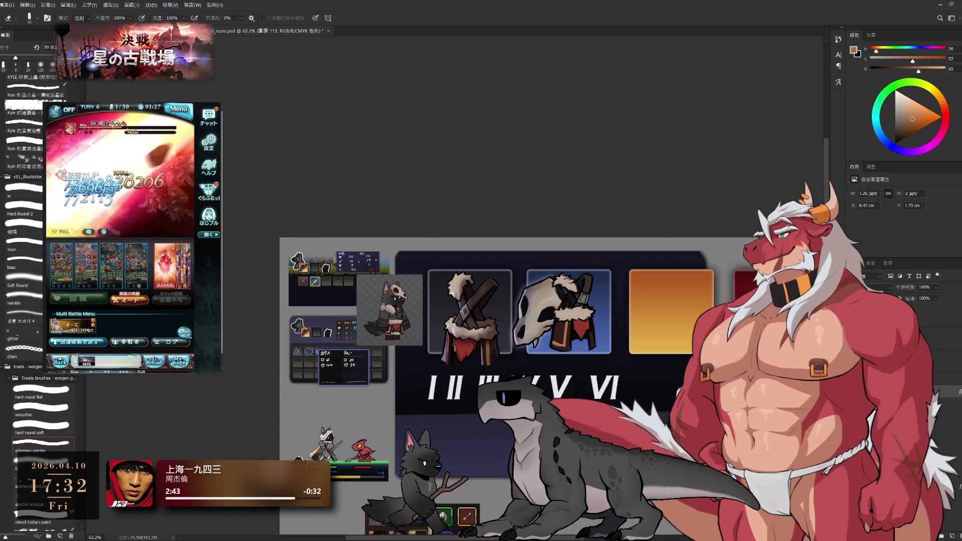
pyautogui.hotkey('ctrl', 'shift', 'alt', 'n')
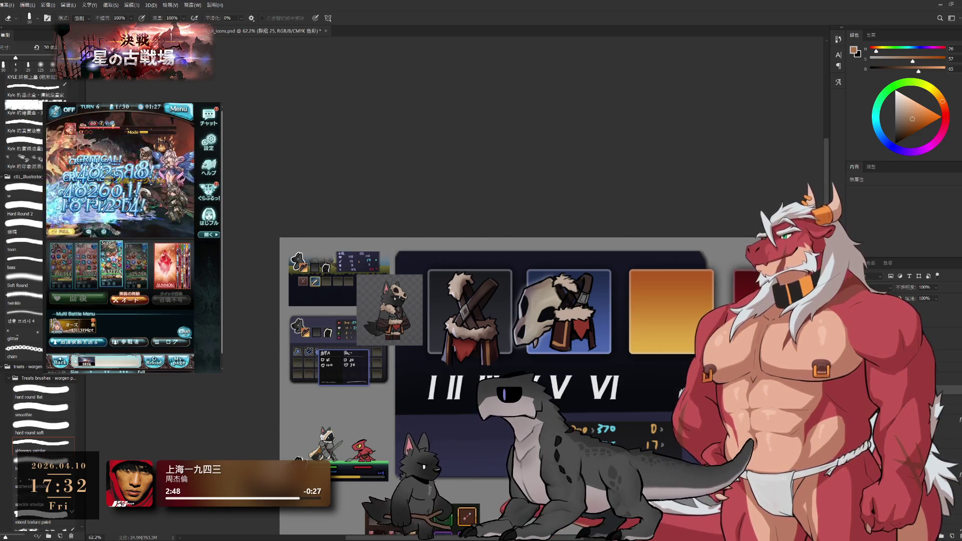
pyautogui.hotkey('ctrl', 't')
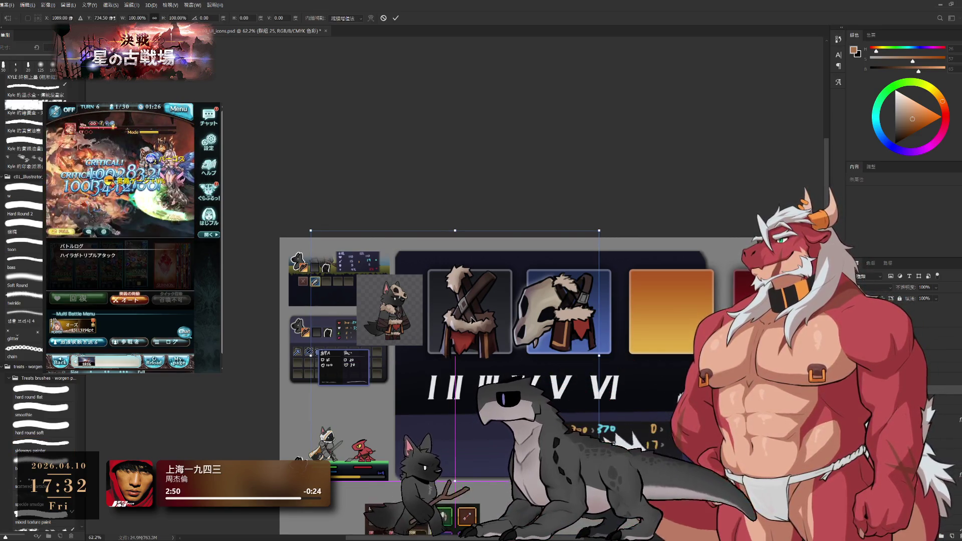
pyautogui.moveTo(472, 319); pyautogui.dragTo(471, 324)
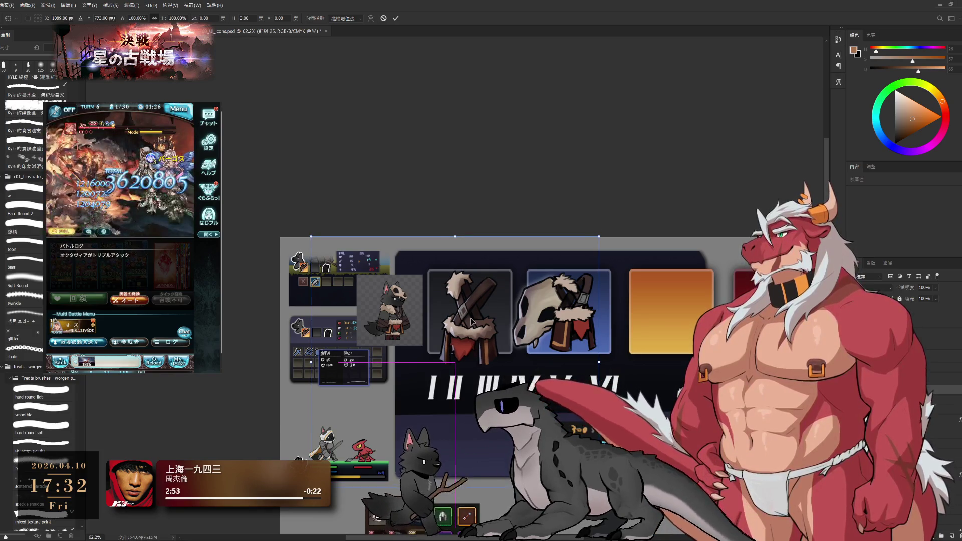
pyautogui.hotkey('ctrl', 'z')
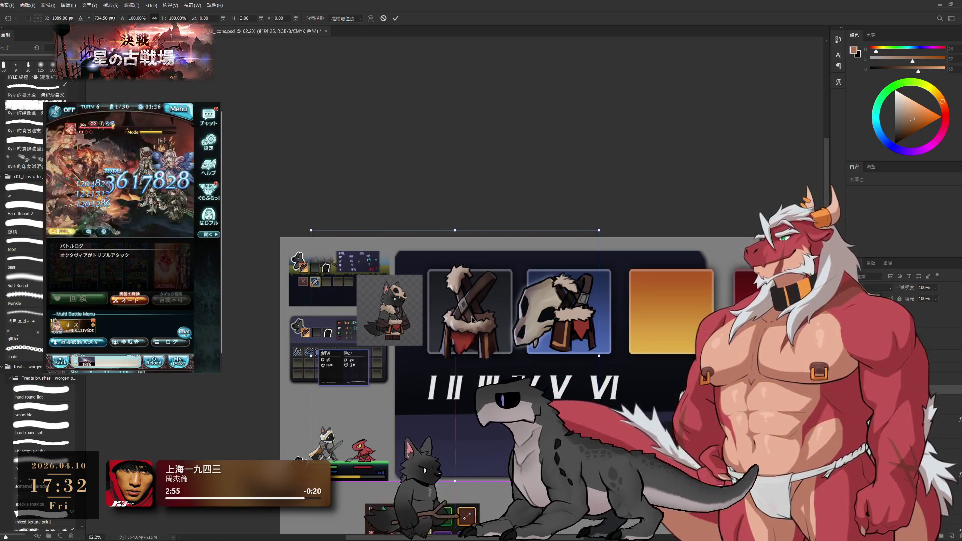
pyautogui.press('Return')
pyautogui.moveTo(458, 323); pyautogui.dragTo(465, 313)
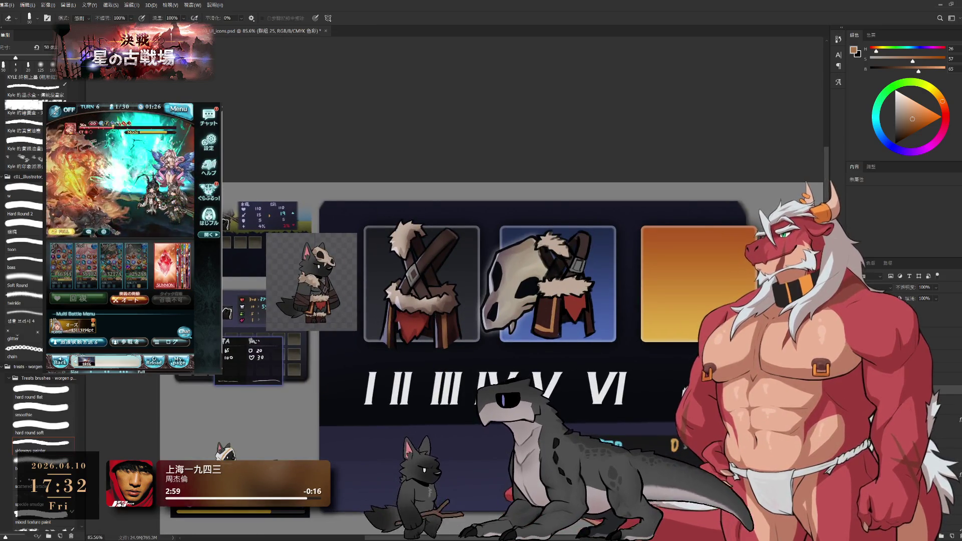
pyautogui.hotkey('alt', '[')
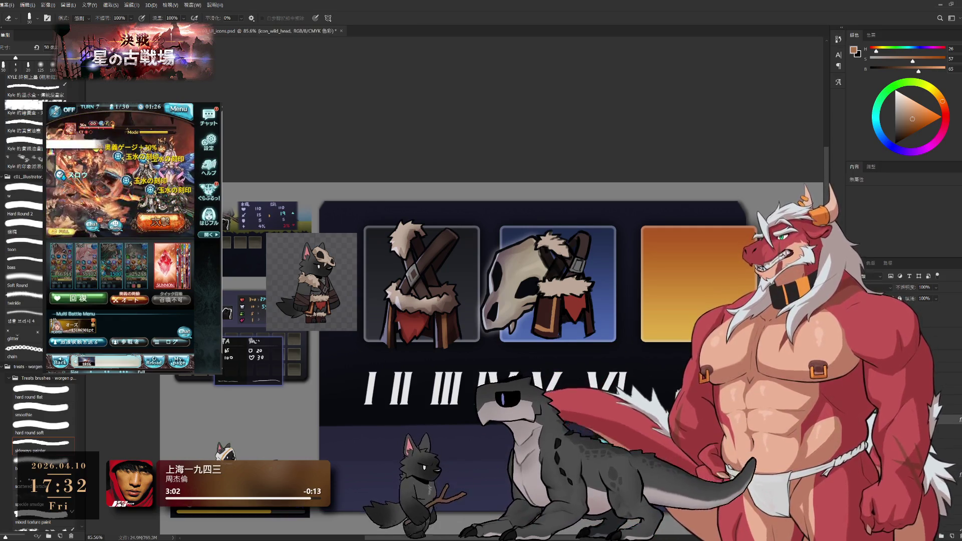
pyautogui.hotkey('alt', ']')
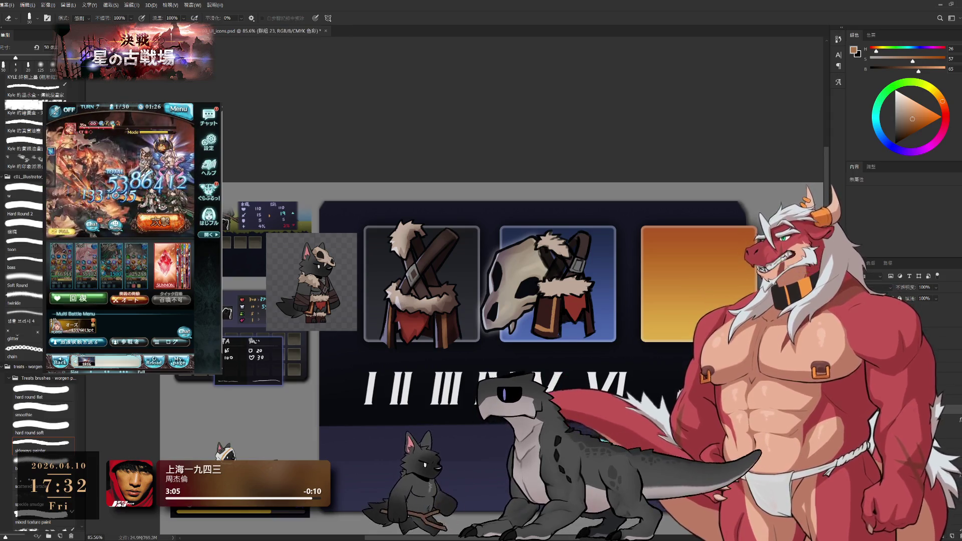
pyautogui.hotkey('alt', ']')
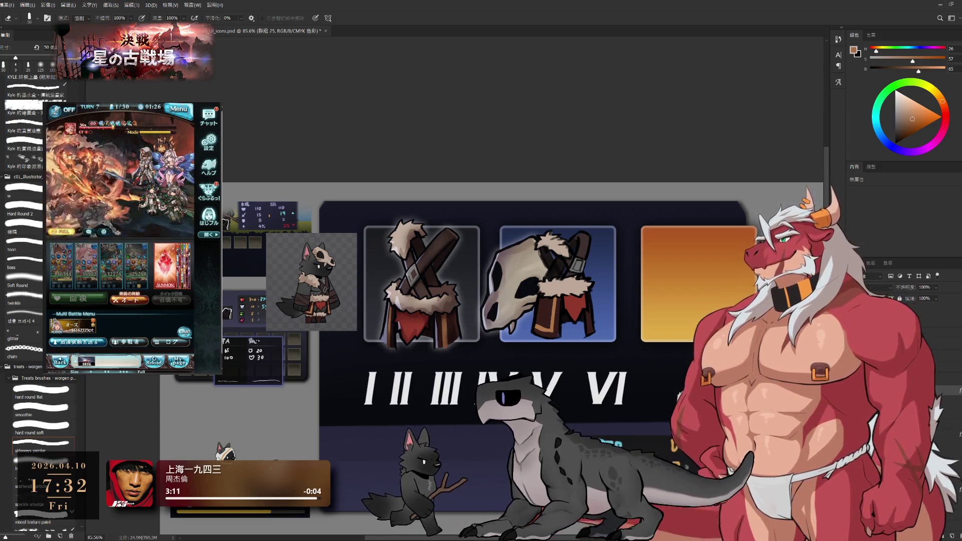
pyautogui.hotkey('ctrl', ',')
pyautogui.hotkey('ctrl', ',')
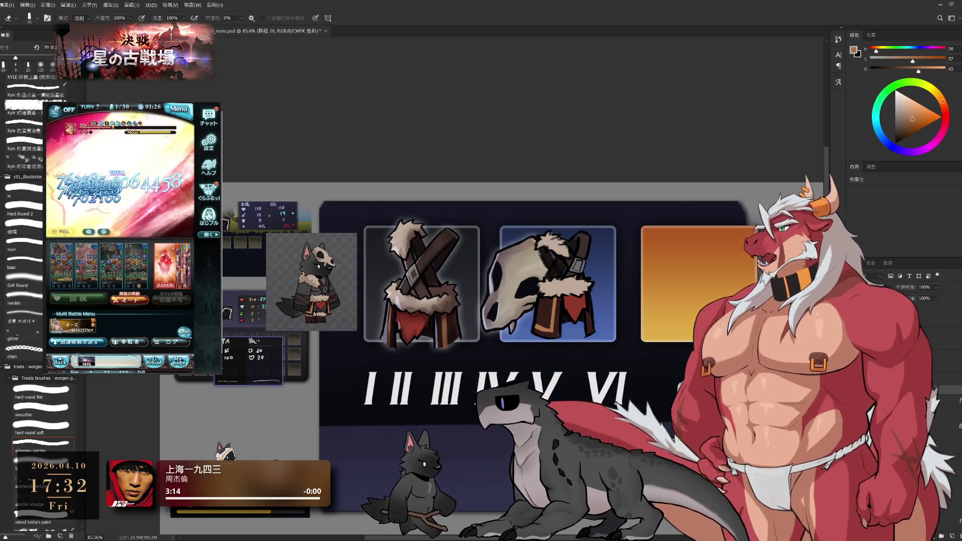
pyautogui.click(954, 377)
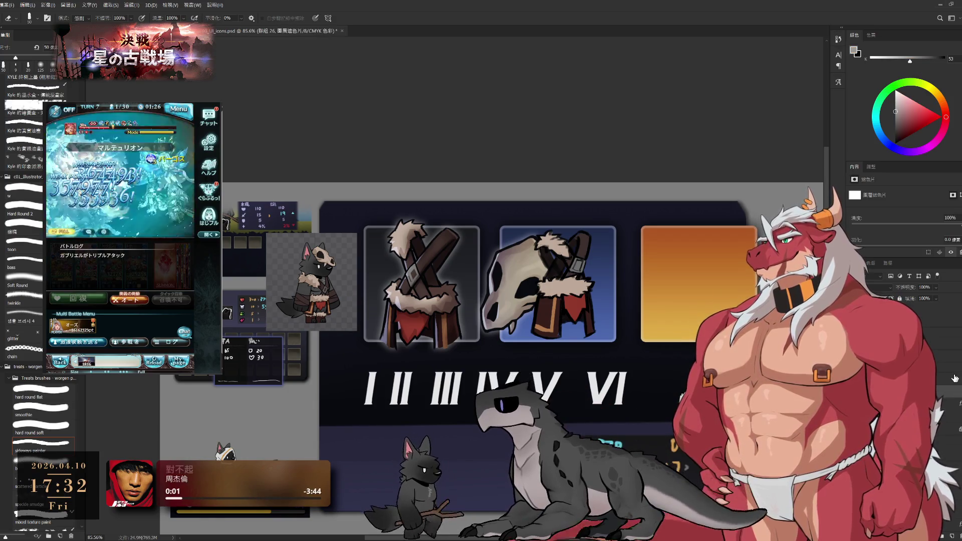
pyautogui.hotkey('ctrl', '2')
pyautogui.press('m')
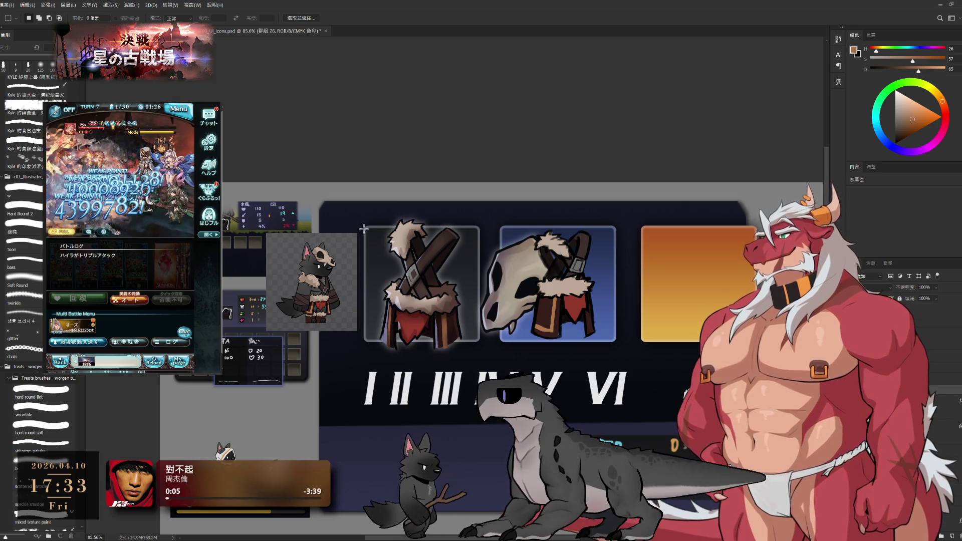
# Marquee the crossed-sticks icon and scale its artwork to about 91 percent.
pyautogui.moveTo(463, 275); pyautogui.dragTo(496, 342)
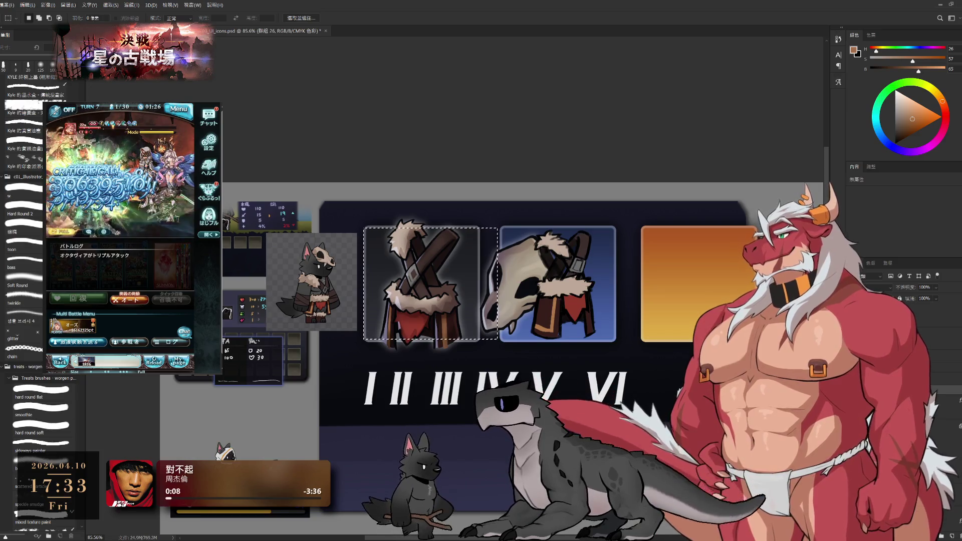
pyautogui.hotkey('ctrl', '\\')
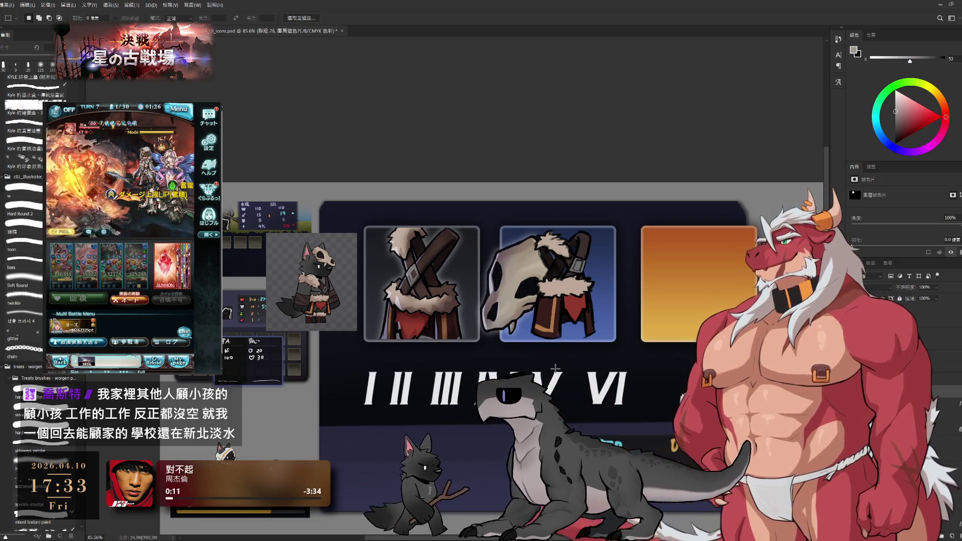
pyautogui.scroll(-3, 518, 354)
pyautogui.scroll(1, 518, 355)
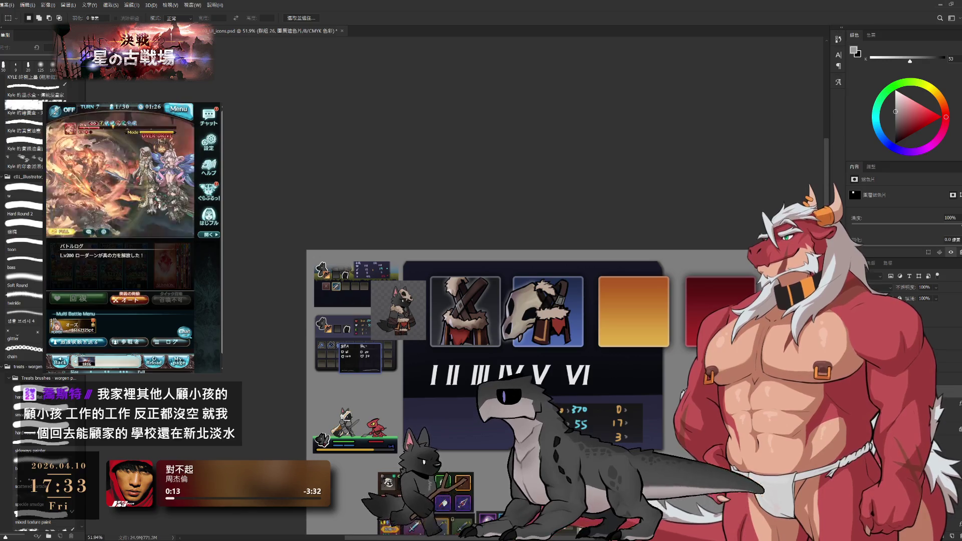
pyautogui.hotkey('ctrl', 't')
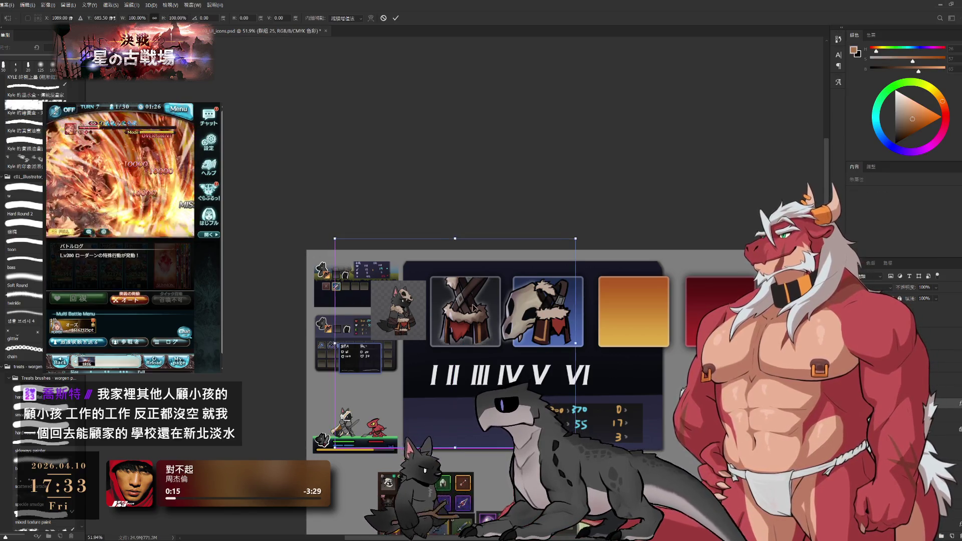
pyautogui.moveTo(472, 308)
pyautogui.mouseDown()
pyautogui.moveTo(553, 359)
pyautogui.moveTo(467, 338)
pyautogui.mouseUp()
pyautogui.press('Return')
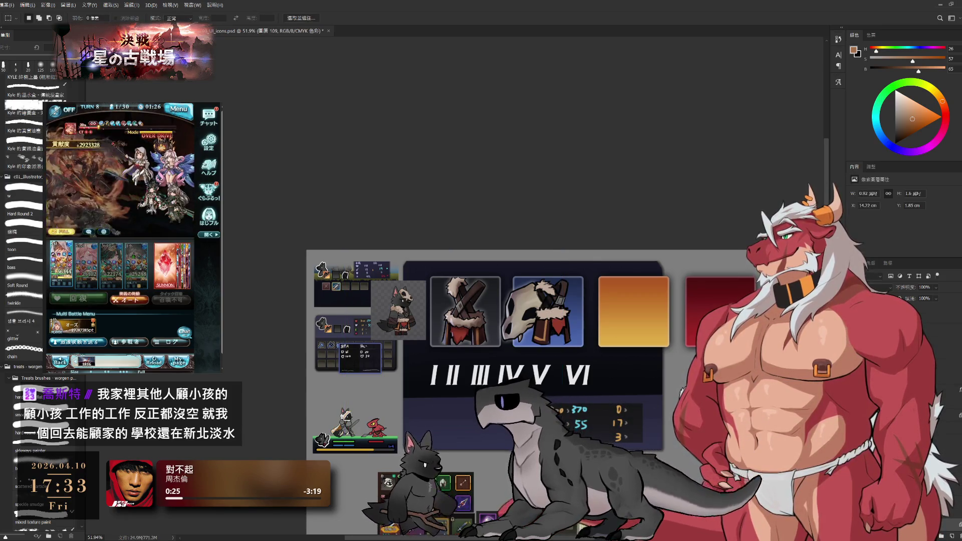
# Delete the red cloth and fur from the skull icon, leaving a bare skull.
pyautogui.press('Delete')
pyautogui.click(532, 319)
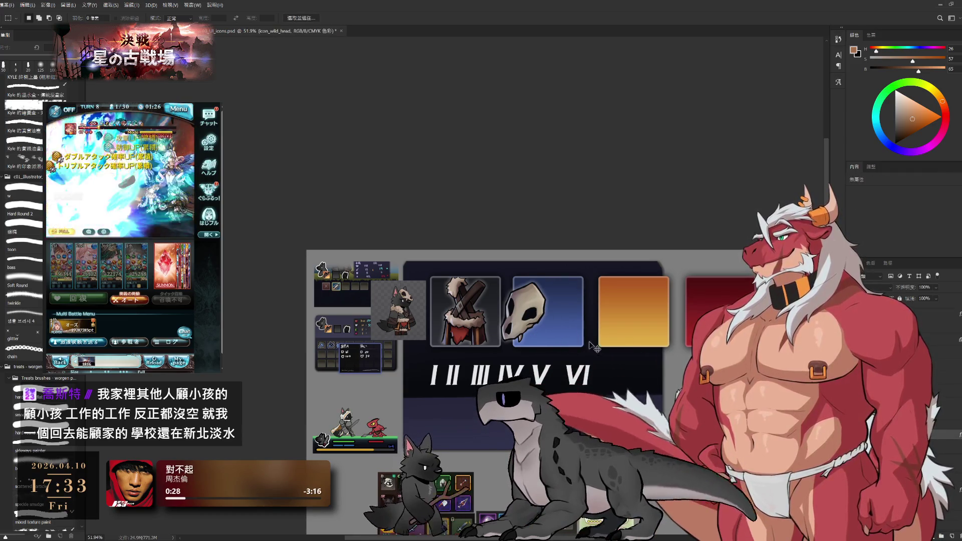
# Nudge the bare skull a few pixels left within its blue tile and commit the transform.
pyautogui.hotkey('ctrl', 't')
pyautogui.moveTo(542, 311); pyautogui.dragTo(539, 311)
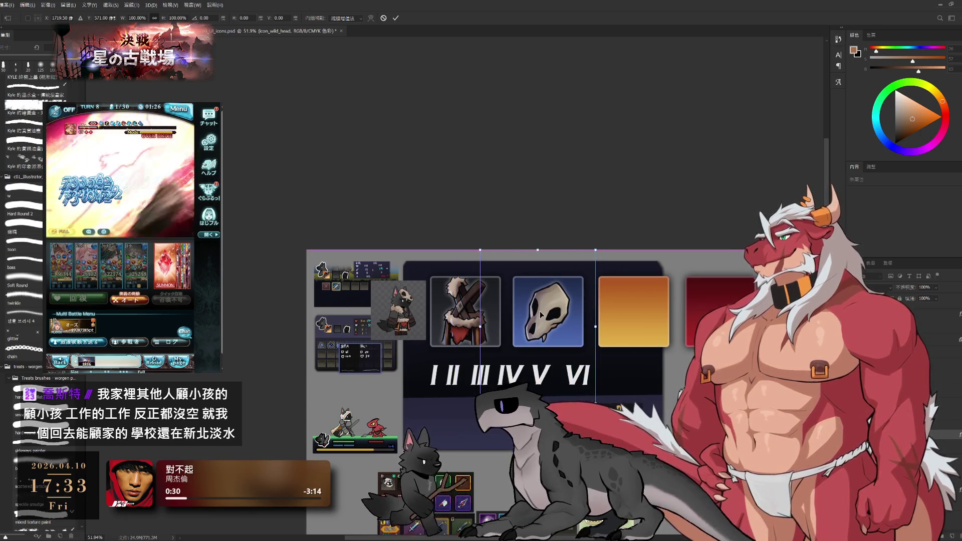
pyautogui.click(397, 20)
pyautogui.scroll(-1, 582, 194)
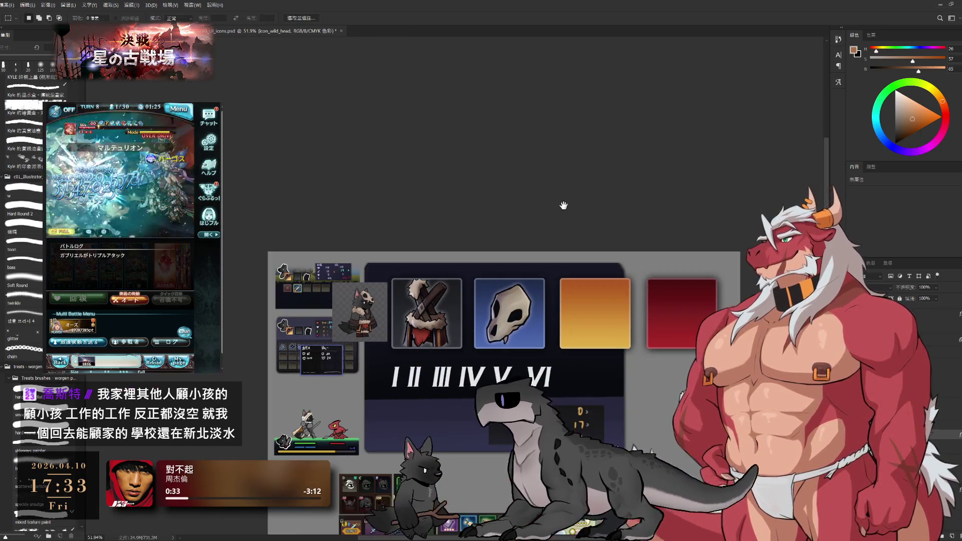
pyautogui.scroll(-2, 583, 194)
pyautogui.scroll(-2, 582, 193)
pyautogui.scroll(-1, 582, 194)
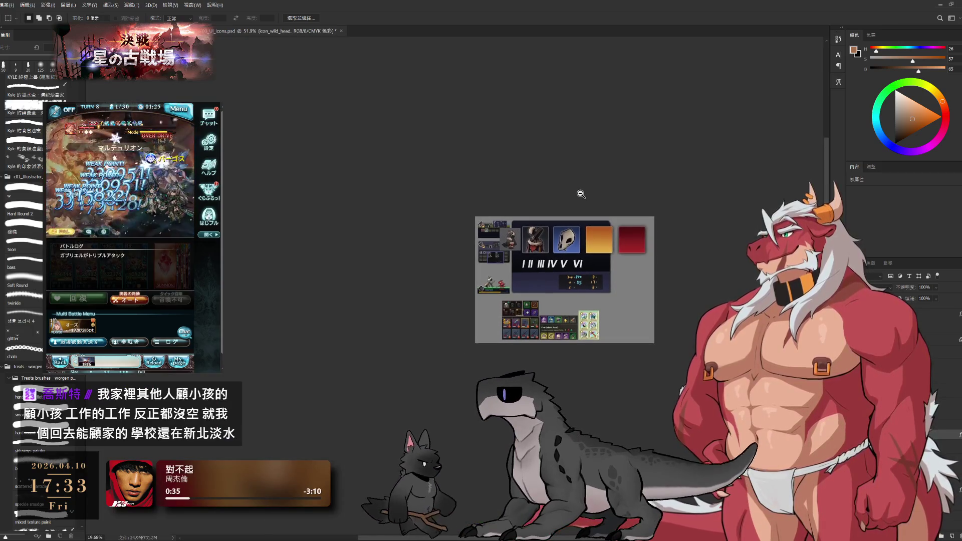
pyautogui.scroll(1, 646, 212)
pyautogui.scroll(2, 646, 212)
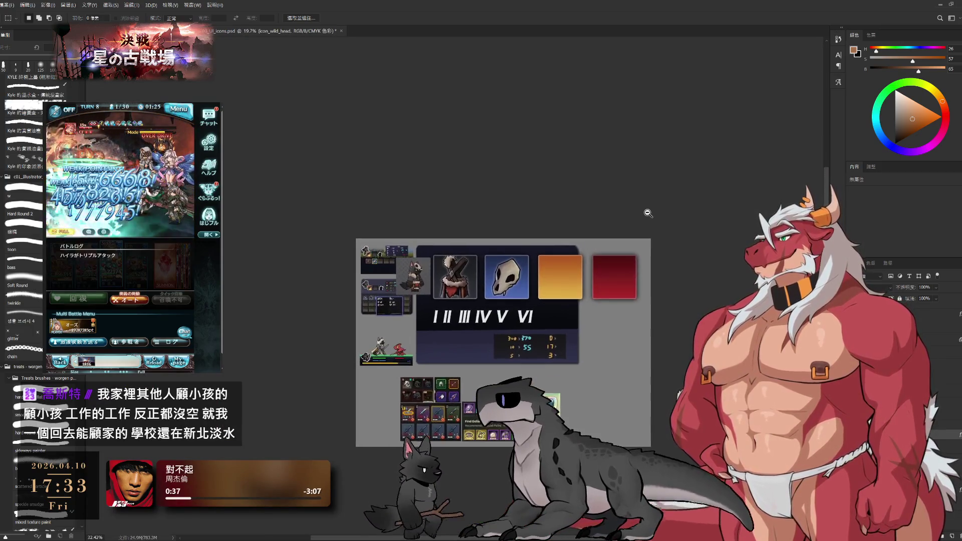
pyautogui.scroll(1, 646, 213)
pyautogui.scroll(1, 629, 205)
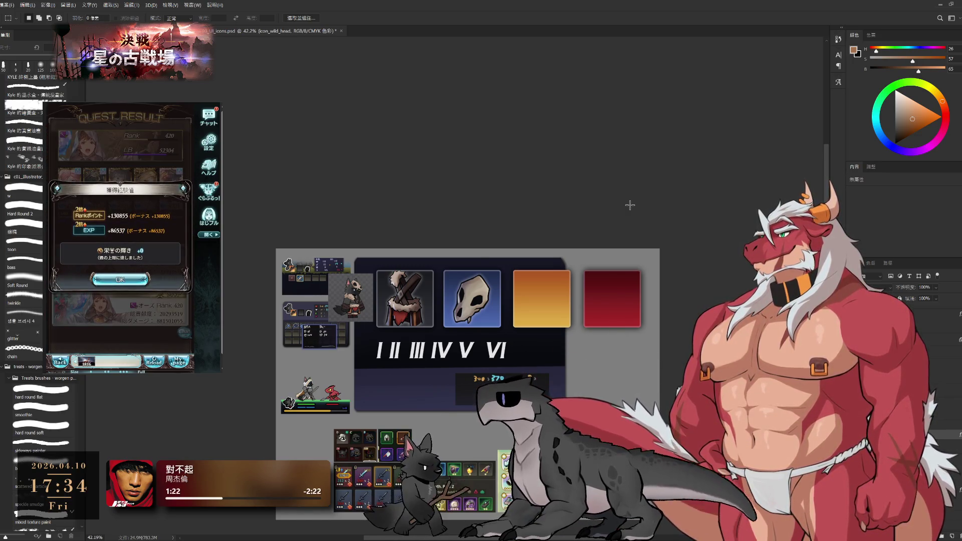
pyautogui.click(119, 279)
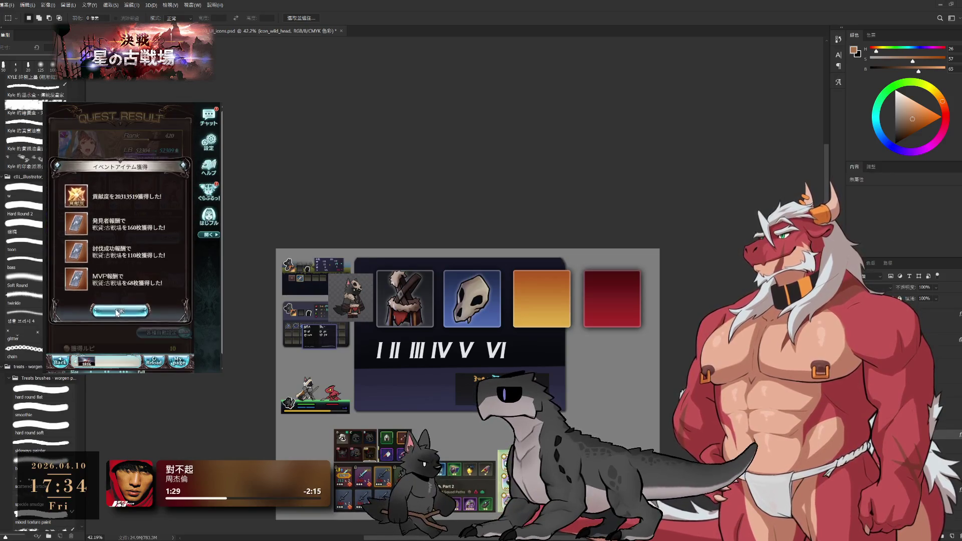
pyautogui.click(118, 305)
pyautogui.click(101, 242)
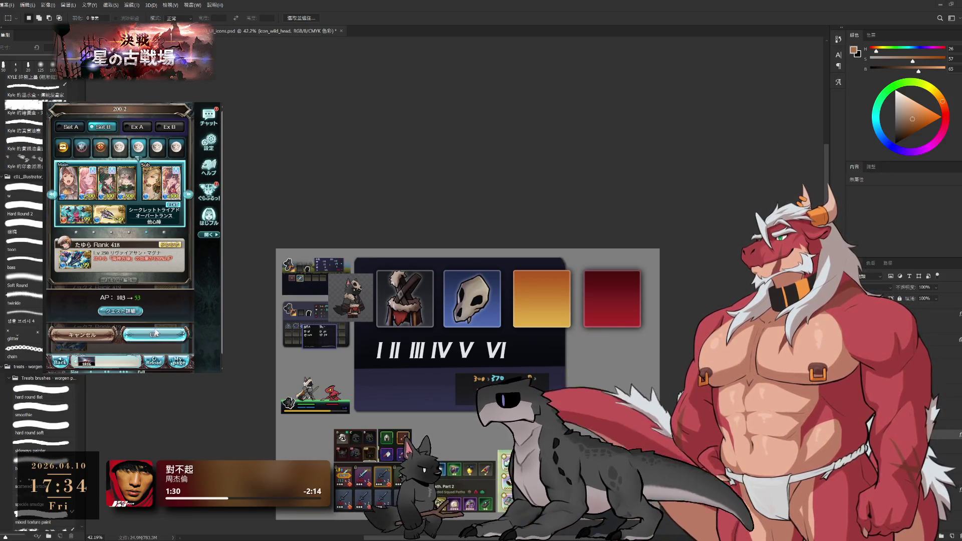
pyautogui.click(150, 274)
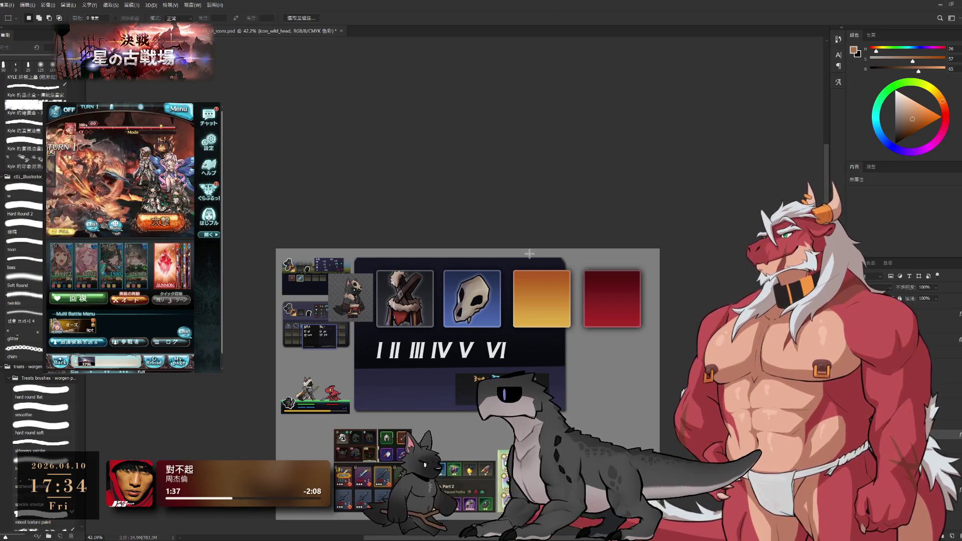
# Select the raccoon sprite's layer beside the cape tile and delete it.
pyautogui.moveTo(526, 253); pyautogui.dragTo(588, 223)
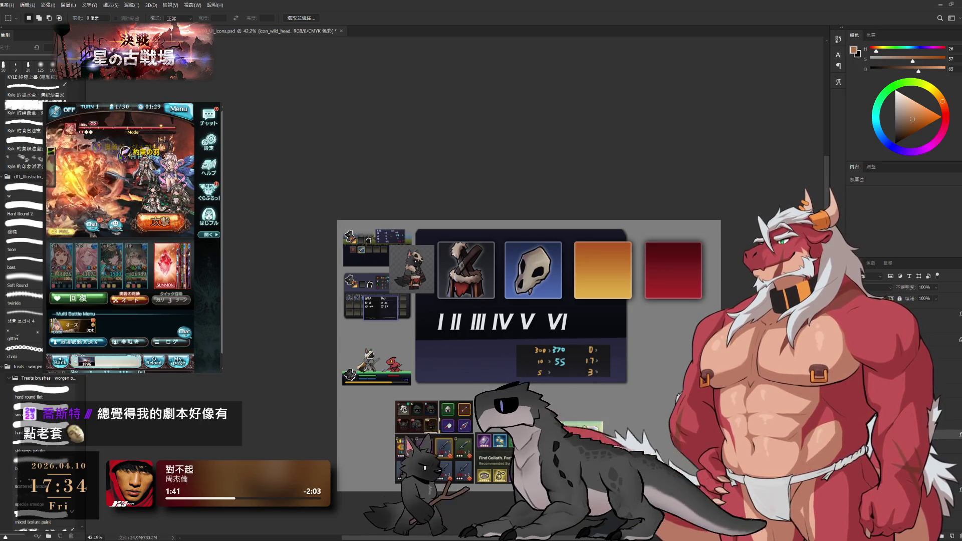
pyautogui.hotkey('alt', '[')
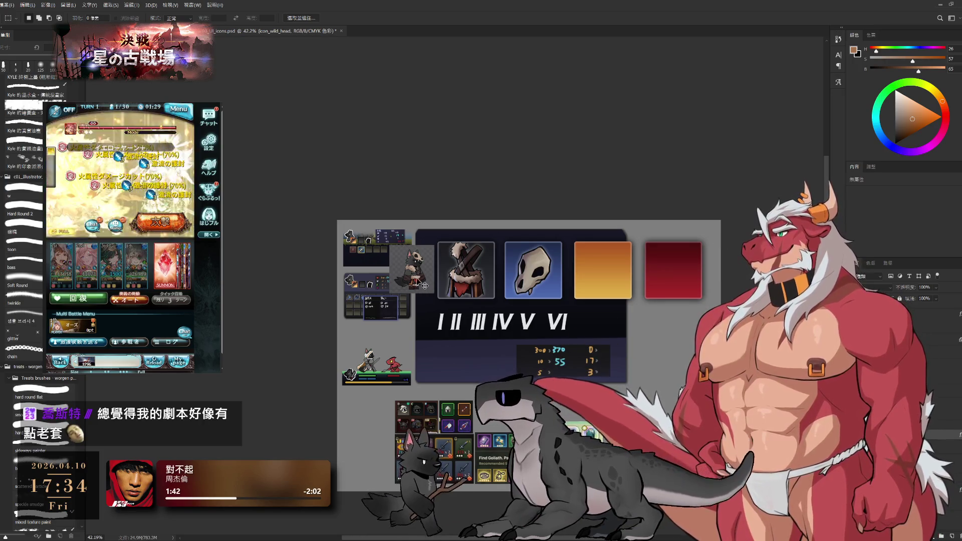
pyautogui.press('Delete')
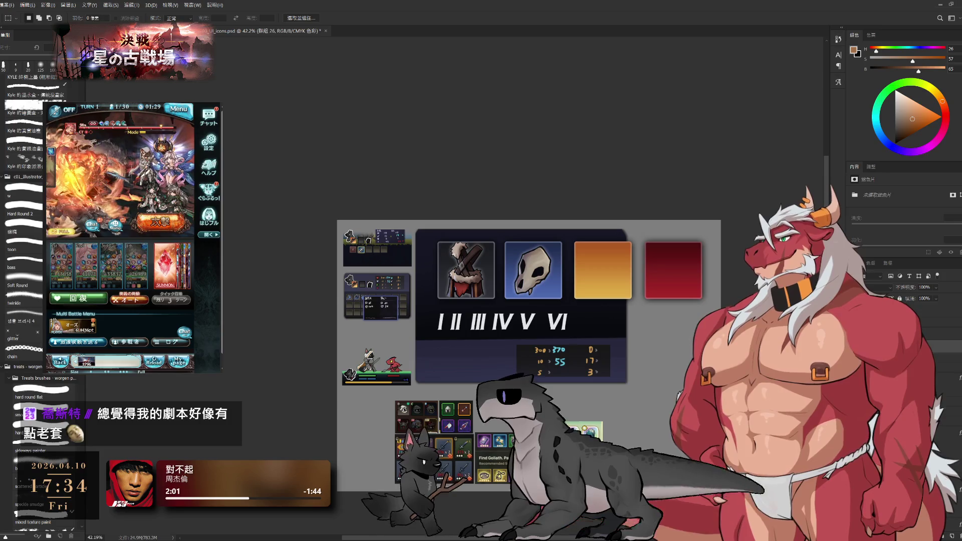
# Move the cape figure onto the skull tile and scale it down to about 40 percent.
pyautogui.moveTo(526, 338); pyautogui.dragTo(451, 269)
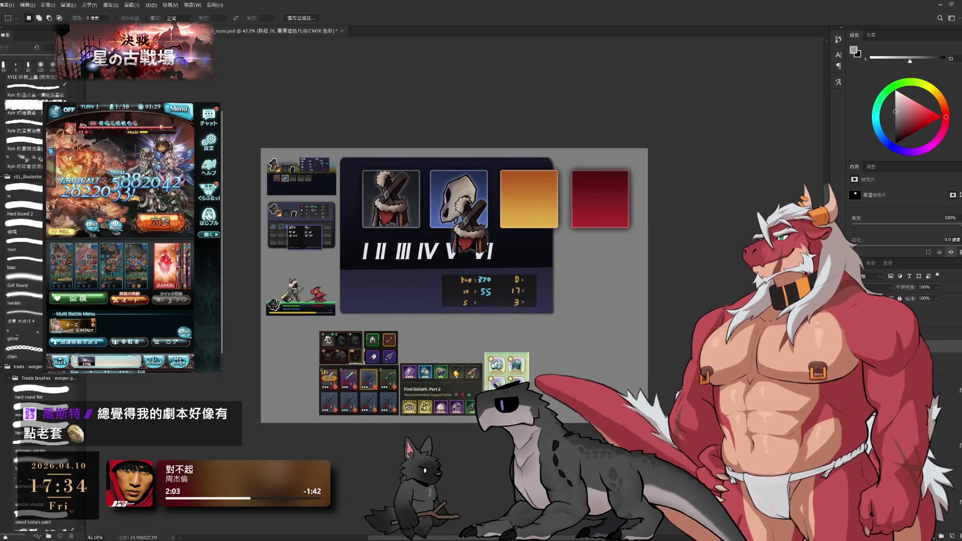
pyautogui.hotkey('ctrl', '2')
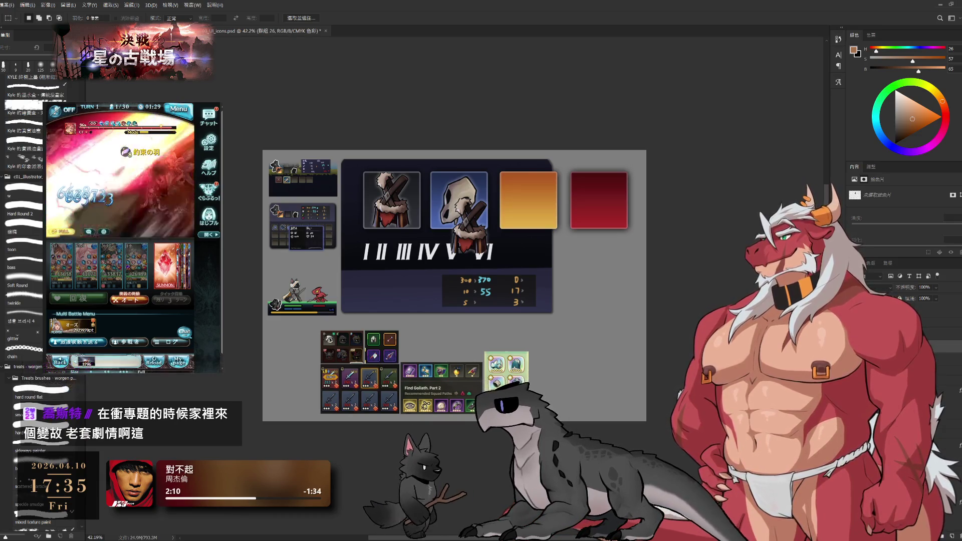
pyautogui.hotkey('ctrl', '\\')
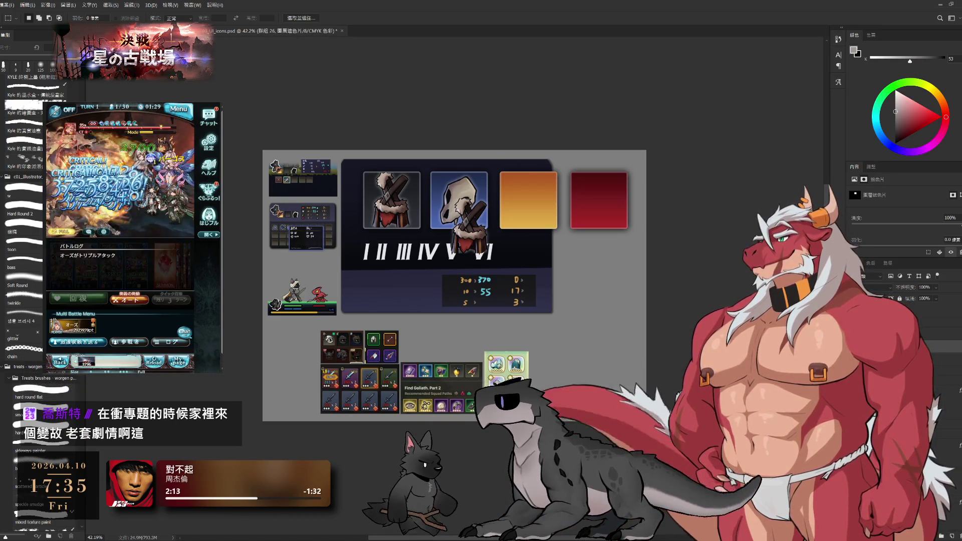
pyautogui.hotkey('ctrl', '2')
pyautogui.scroll(3, 651, 322)
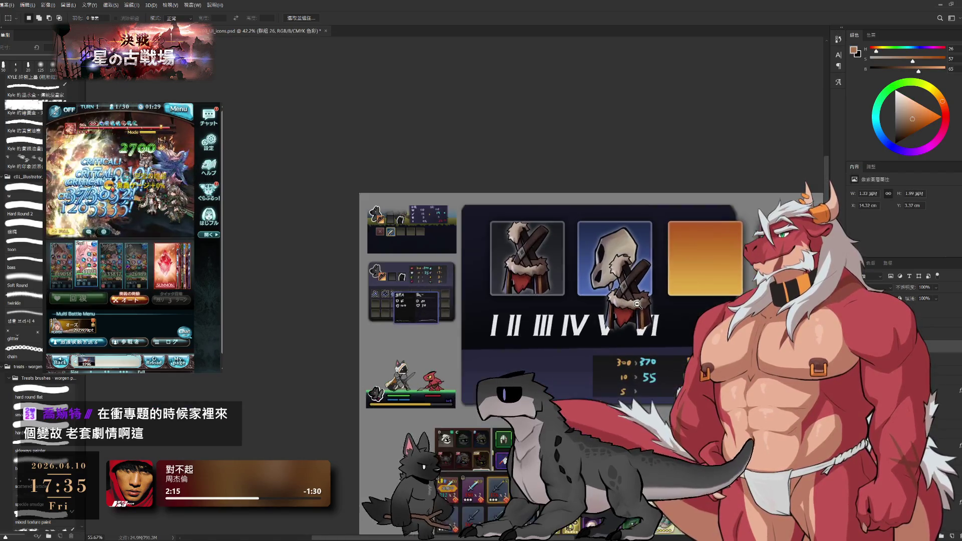
pyautogui.hotkey('ctrl', 't')
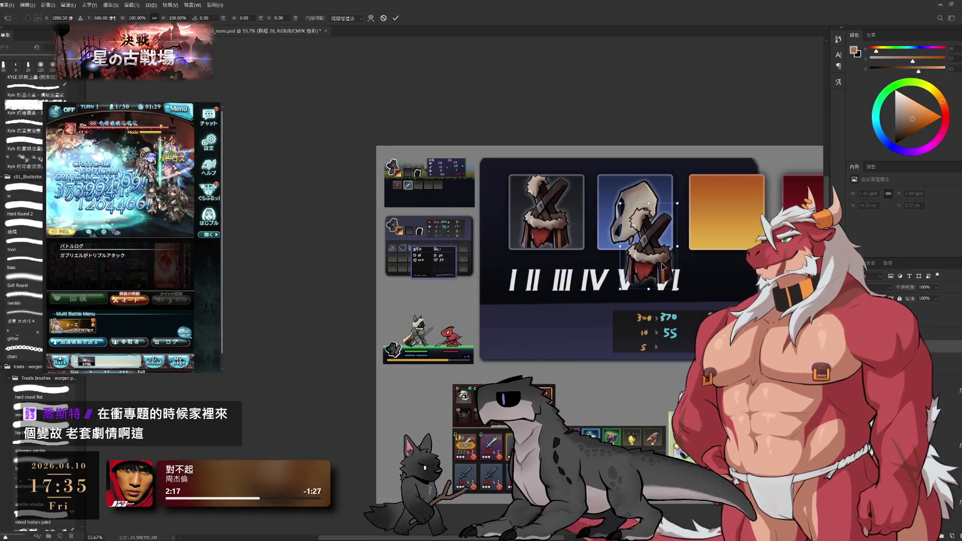
pyautogui.moveTo(676, 244); pyautogui.dragTo(644, 263)
pyautogui.press('Return')
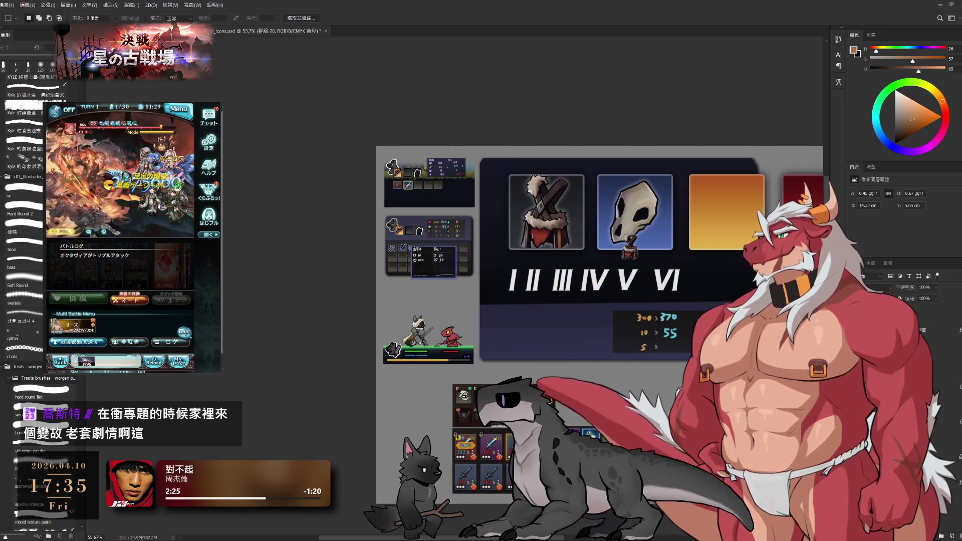
# Step through history previews and end with the grid of small numbered skull tiles revealed.
pyautogui.hotkey('ctrl', 'z')
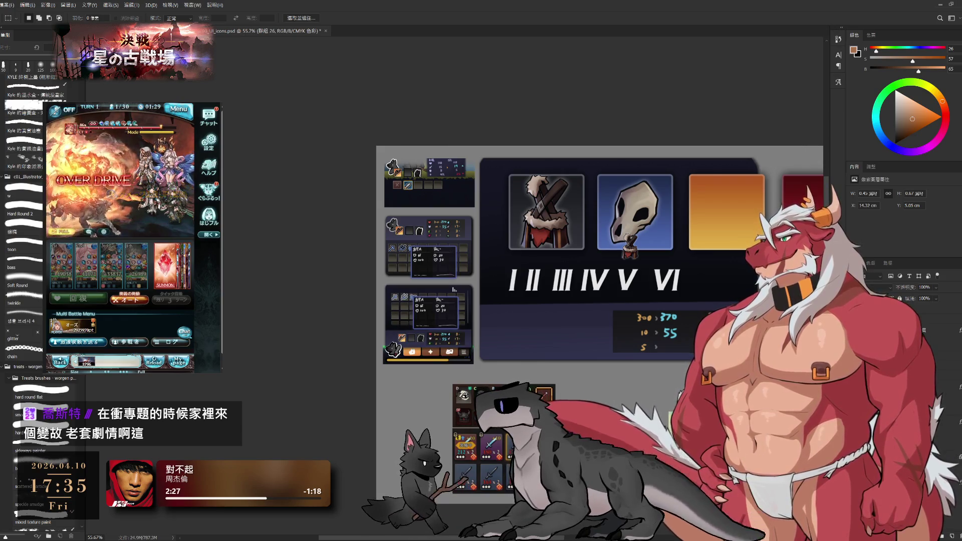
pyautogui.hotkey('ctrl', 'shift', 'z')
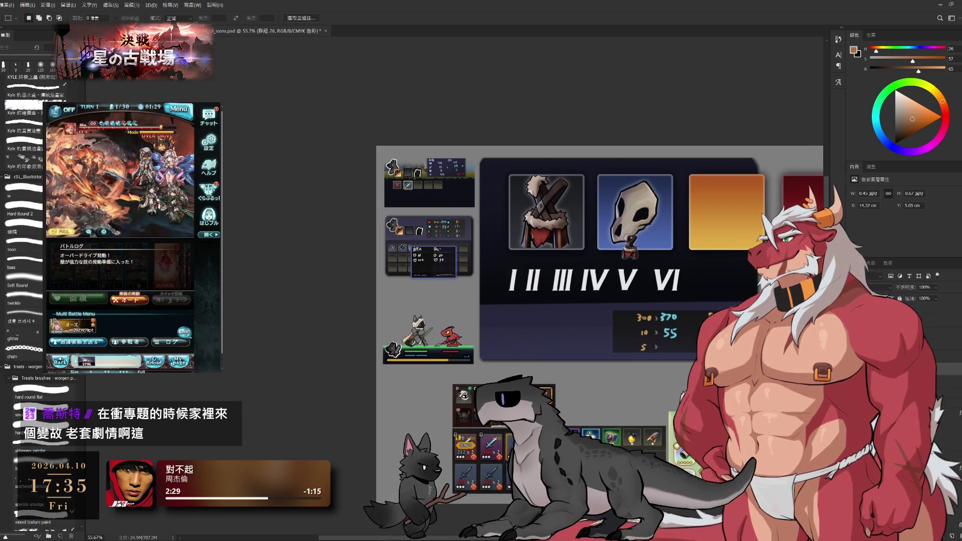
pyautogui.hotkey('ctrl', 'z')
pyautogui.hotkey('ctrl', 'shift', 'z')
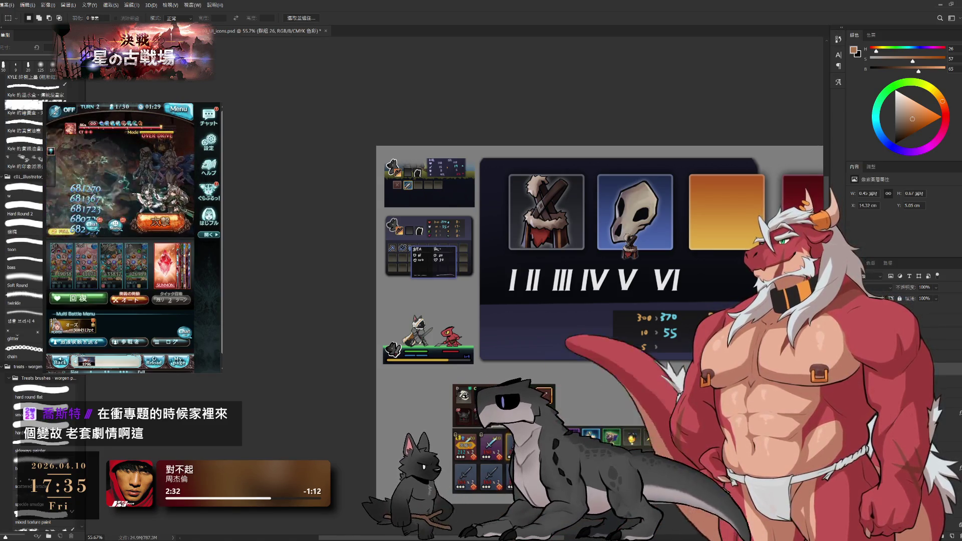
pyautogui.hotkey('ctrl', 'shift', 'z')
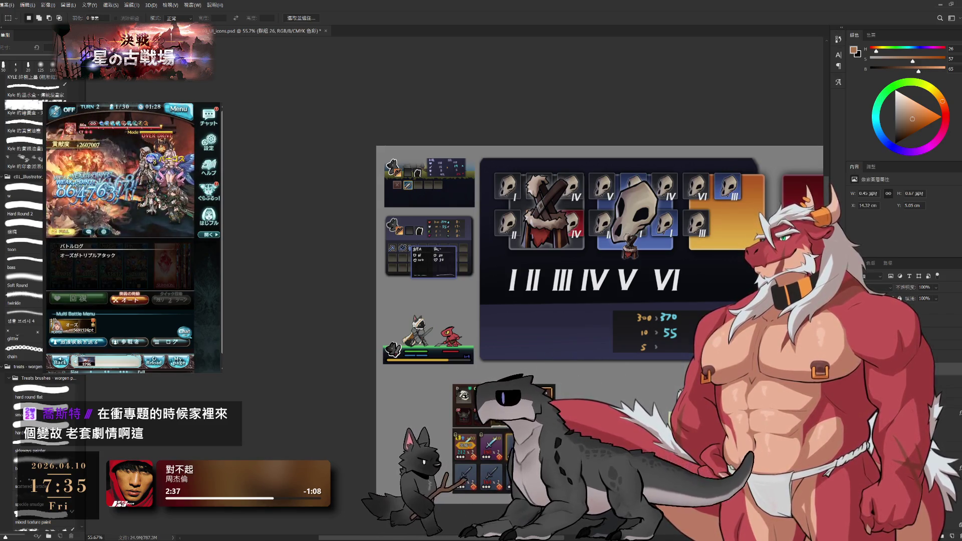
# Hide the large tile layers so only two rows of small numbered skull tiles remain.
pyautogui.keyDown('ctrl'); pyautogui.click(642, 214); pyautogui.keyUp('ctrl')
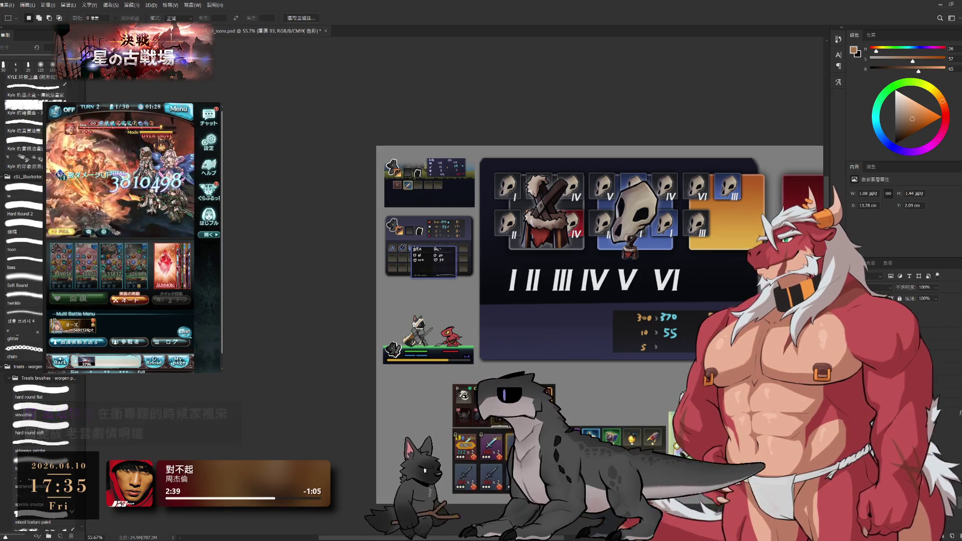
pyautogui.hotkey('alt', '[')
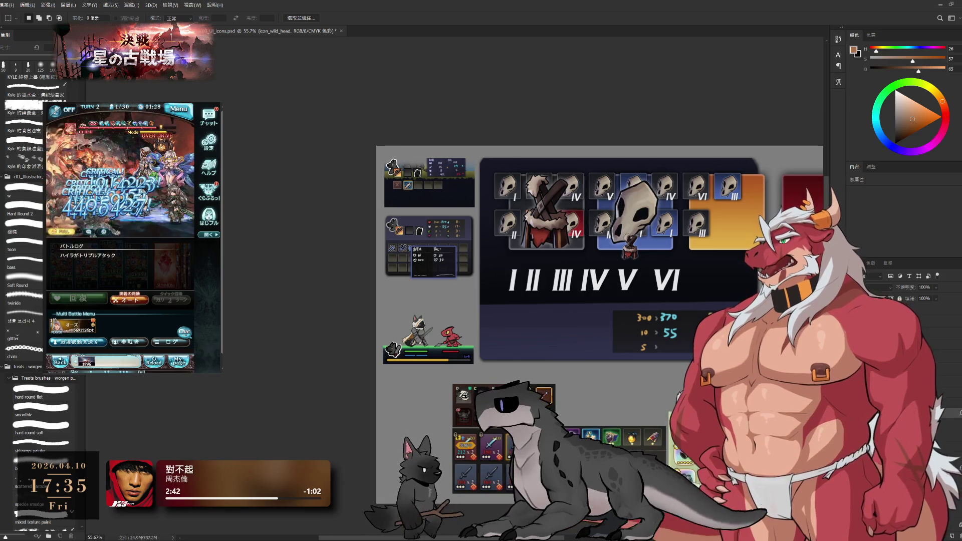
pyautogui.scroll(2, 622, 263)
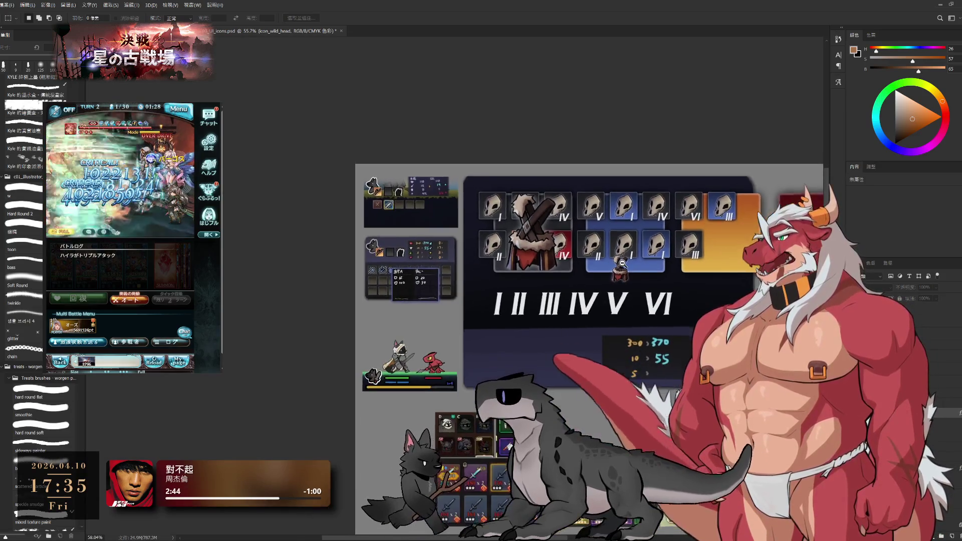
pyautogui.scroll(2, 622, 263)
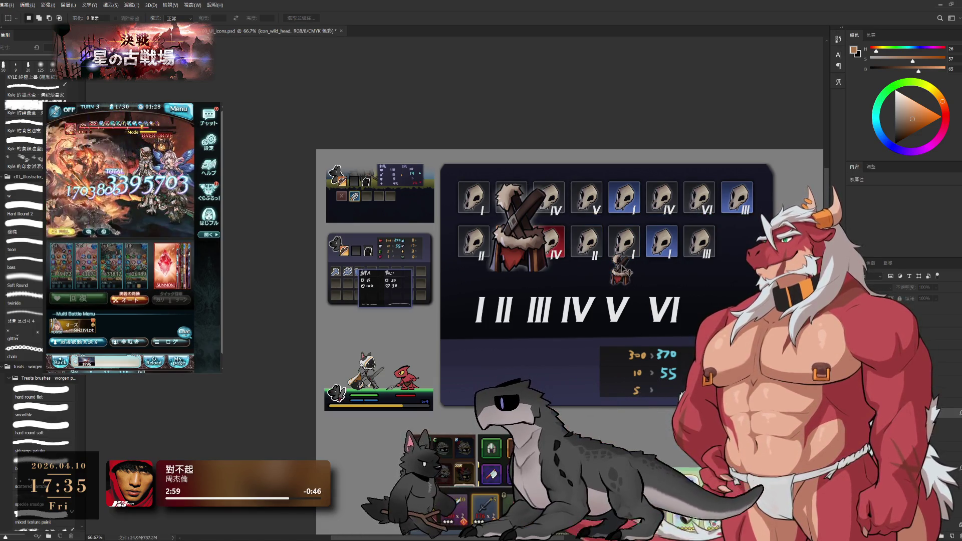
pyautogui.click(637, 326)
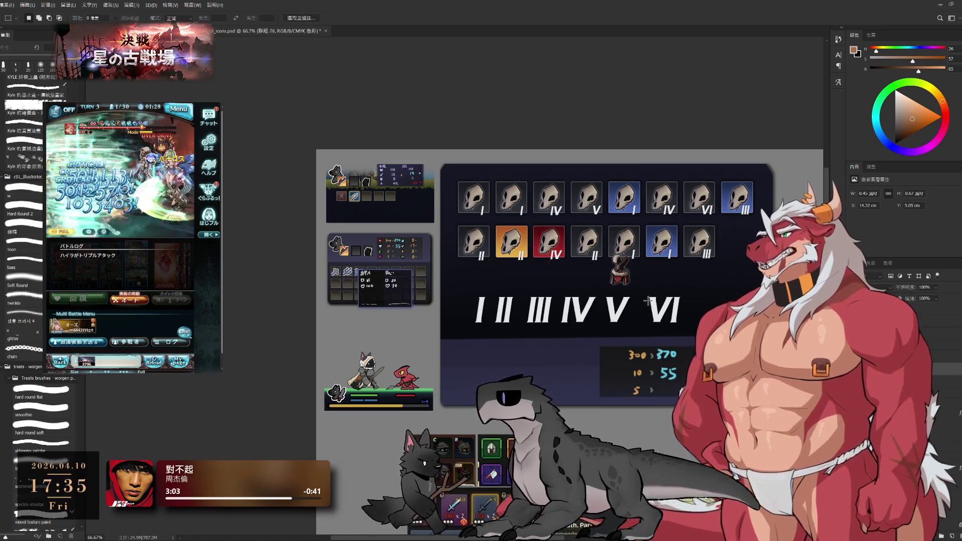
pyautogui.moveTo(642, 304); pyautogui.dragTo(613, 309)
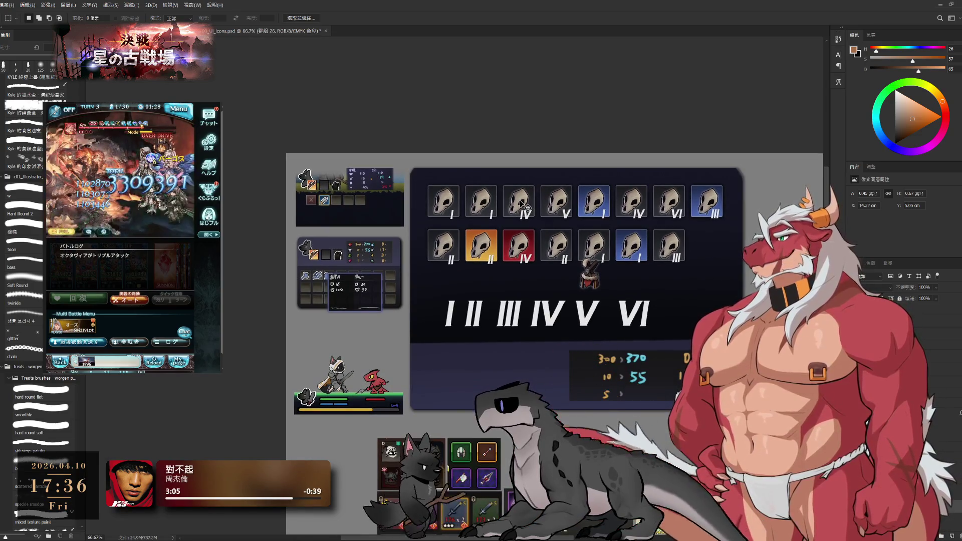
# Move the small cape figure into the third top-row tile (still numbered IV) and marquee-select that tile.
pyautogui.click(525, 205)
pyautogui.moveTo(608, 389)
pyautogui.mouseDown()
pyautogui.moveTo(602, 398)
pyautogui.moveTo(618, 399)
pyautogui.mouseUp()
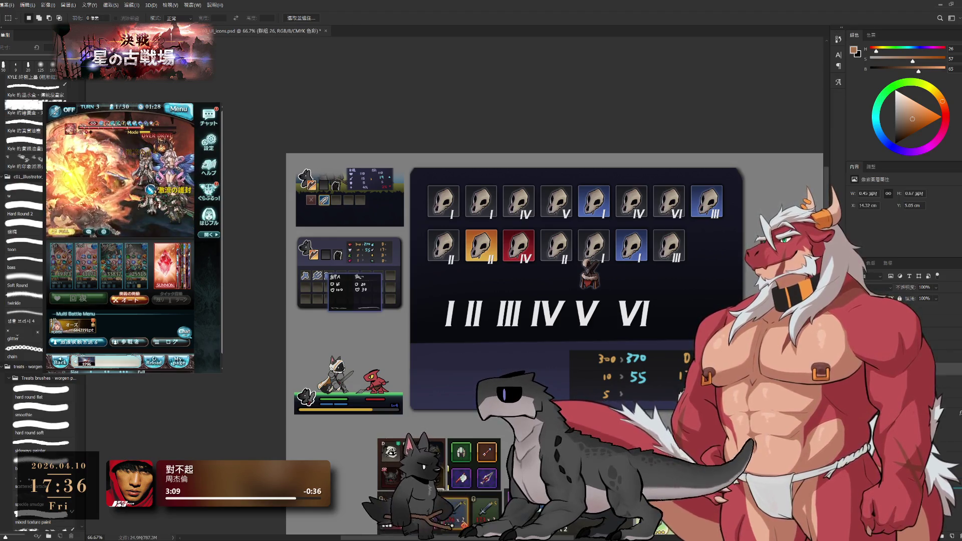
pyautogui.moveTo(530, 214); pyautogui.dragTo(518, 197)
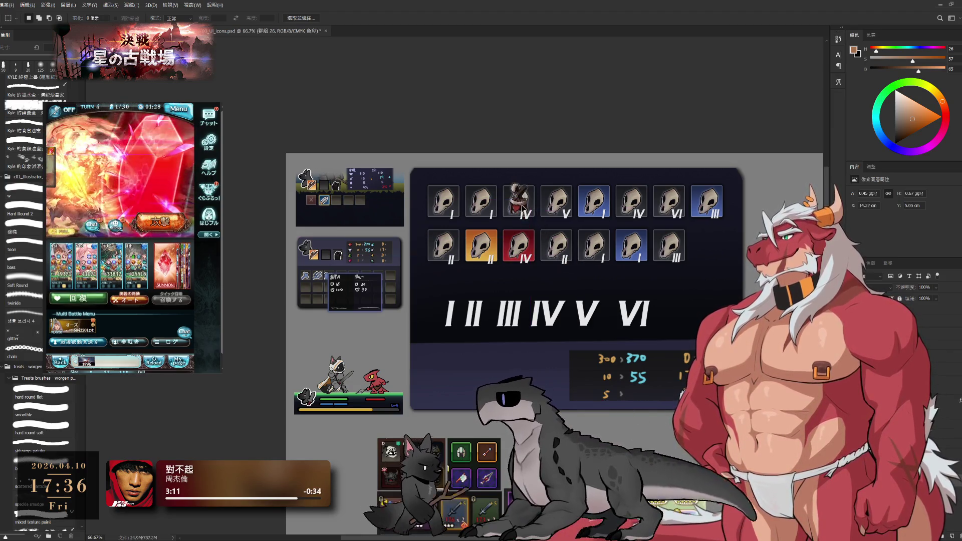
pyautogui.keyDown('ctrl'); pyautogui.click(530, 207); pyautogui.keyUp('ctrl')
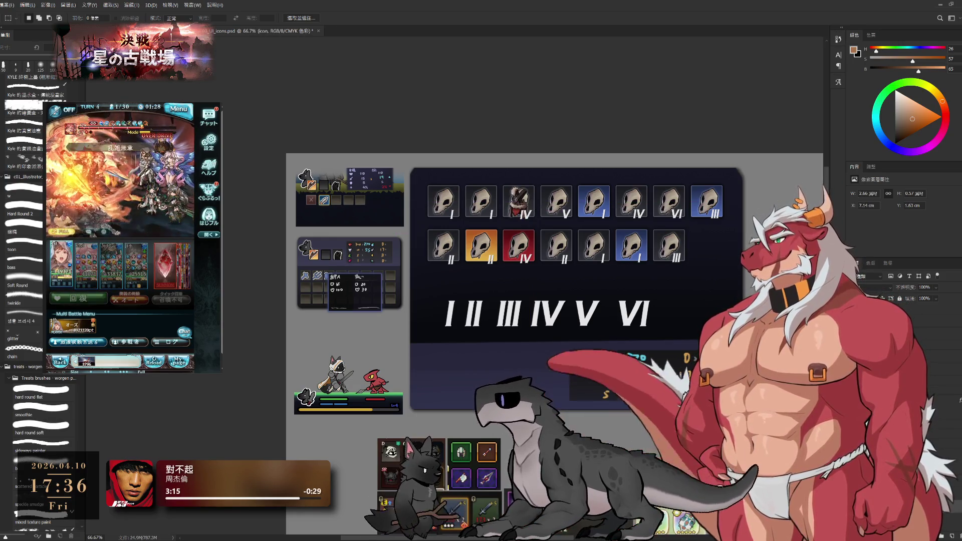
pyautogui.moveTo(502, 181); pyautogui.dragTo(526, 214)
pyautogui.keyDown('ctrl'); pyautogui.keyDown('alt'); pyautogui.click(517, 196); pyautogui.keyUp('alt'); pyautogui.keyUp('ctrl')
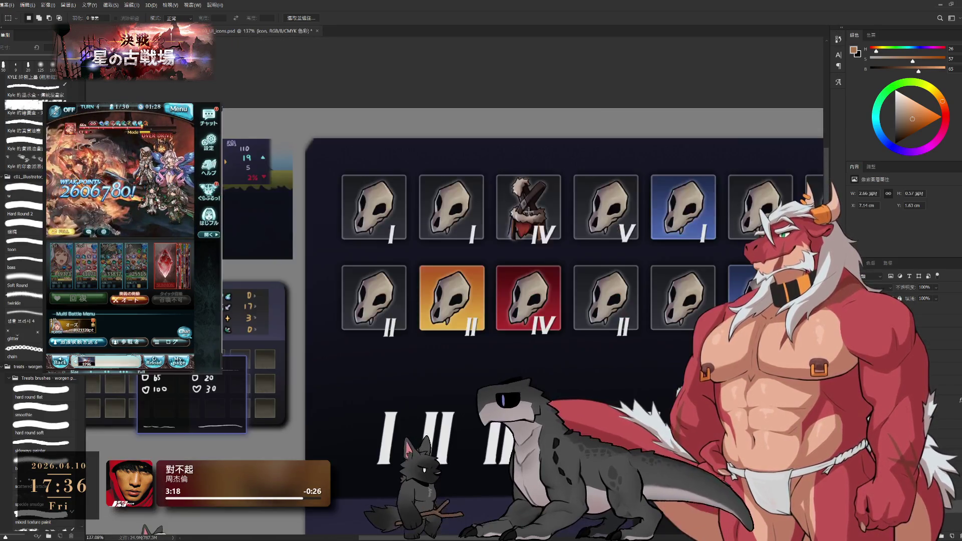
pyautogui.hotkey('ctrl', 'j')
pyautogui.press('b')
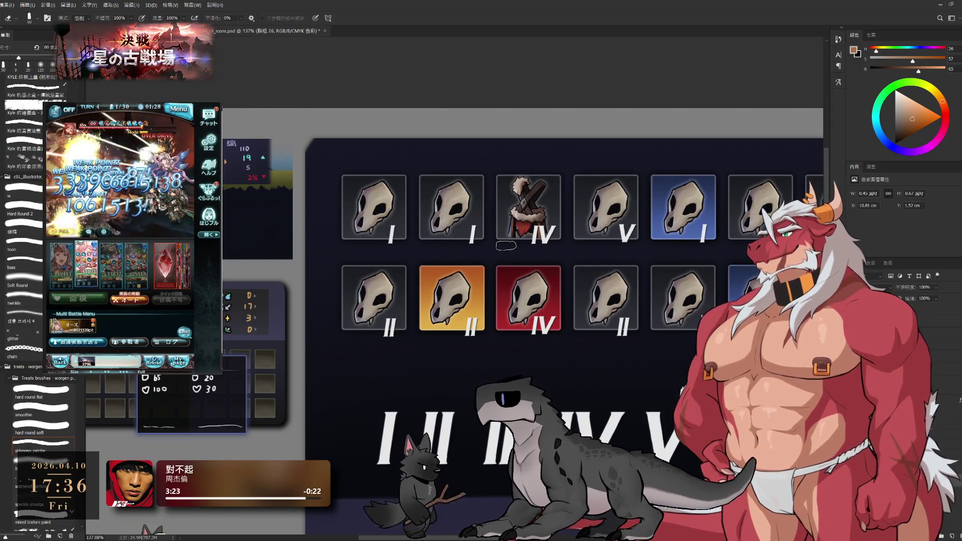
pyautogui.scroll(-3, 558, 256)
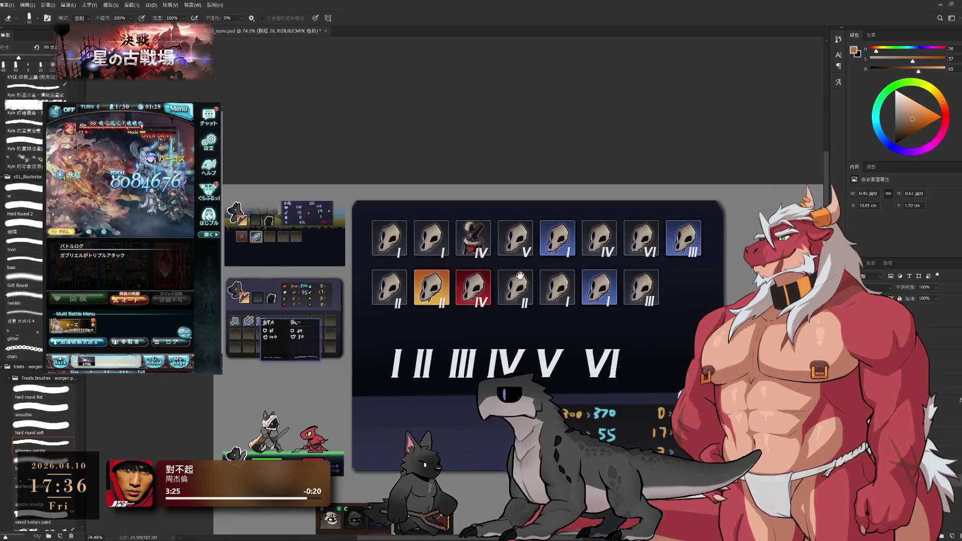
pyautogui.scroll(-1, 630, 286)
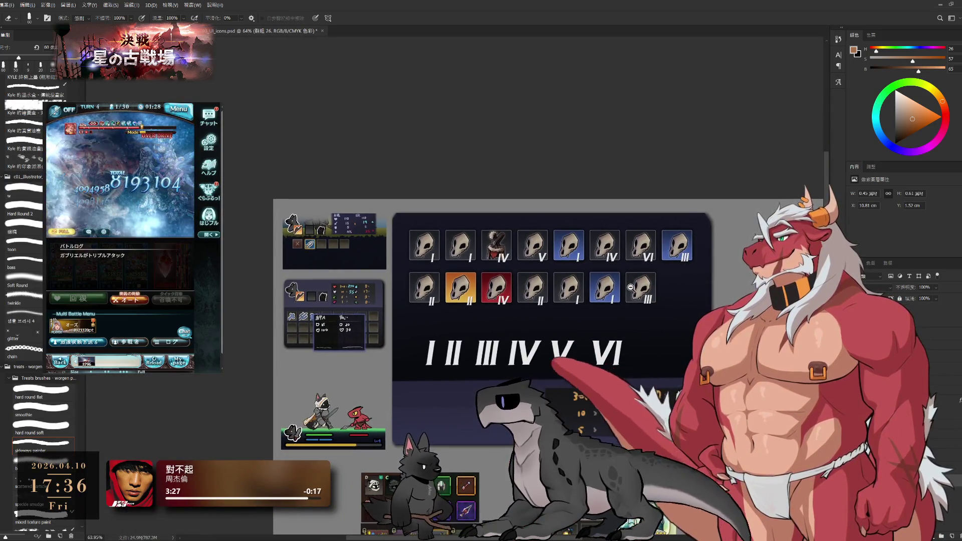
pyautogui.keyDown('ctrl'); pyautogui.click(608, 352); pyautogui.keyUp('ctrl')
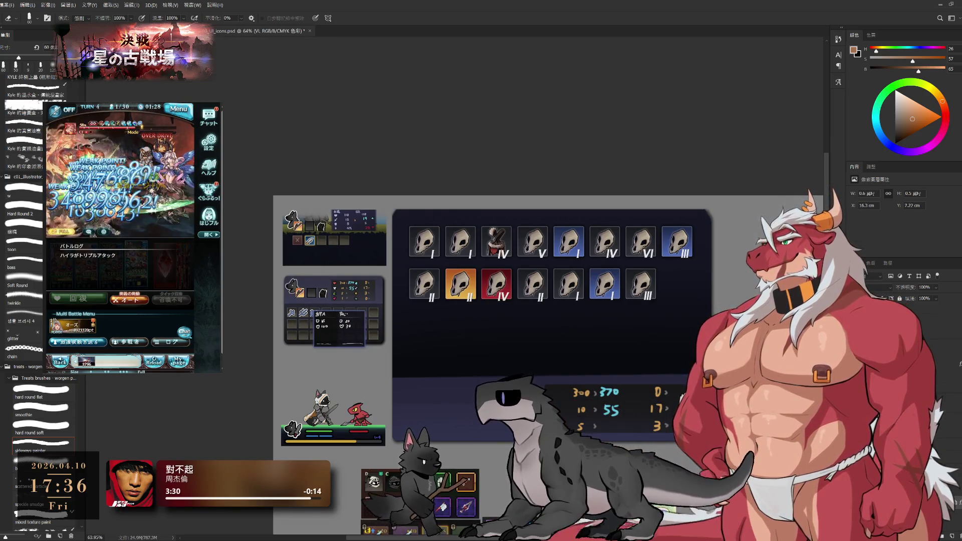
pyautogui.scroll(-4, 707, 341)
pyautogui.scroll(-1, 733, 374)
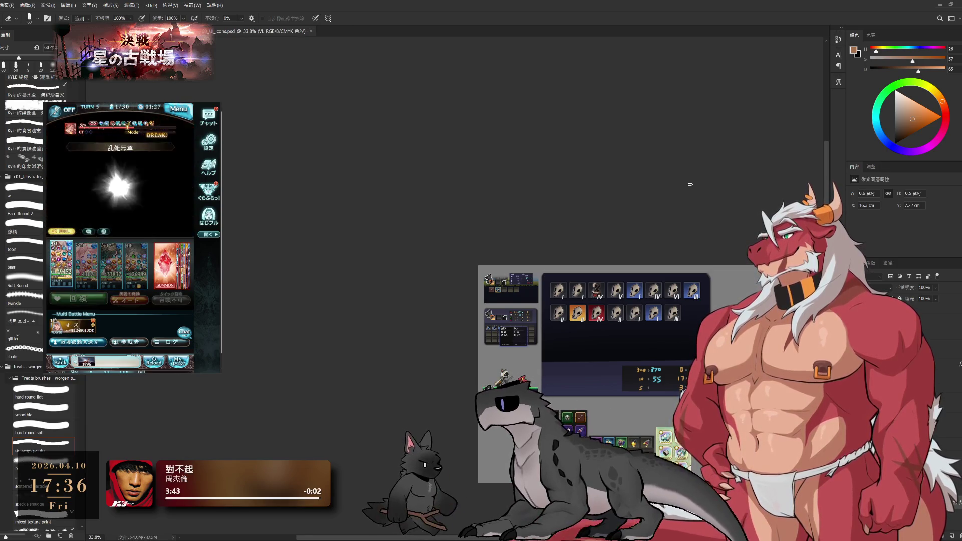
pyautogui.scroll(3, 524, 246)
# Pan to centre the two tile rows above the stats box in view.
pyautogui.moveTo(524, 246); pyautogui.dragTo(575, 250)
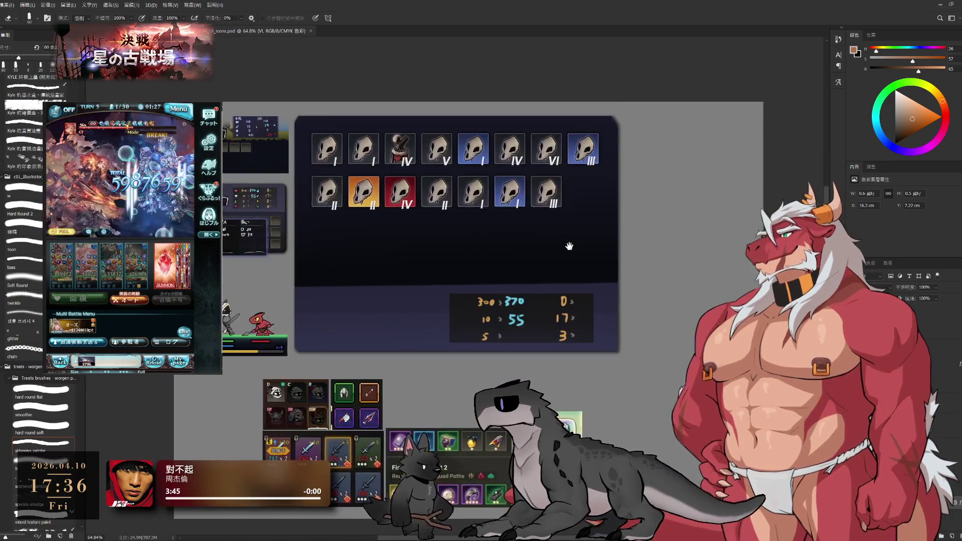
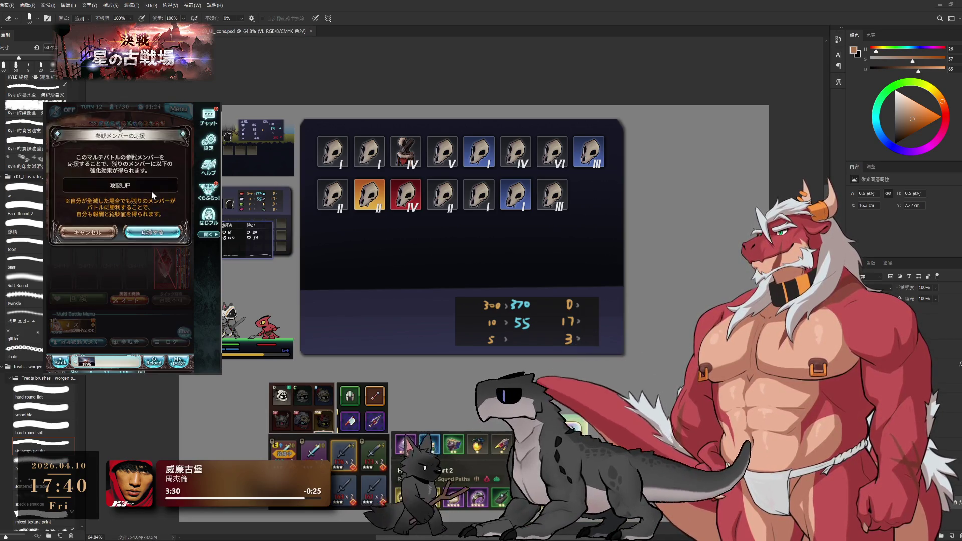
# Dismiss the game's battle and experience prompts while keeping the icon sheet in view.
pyautogui.click(153, 235)
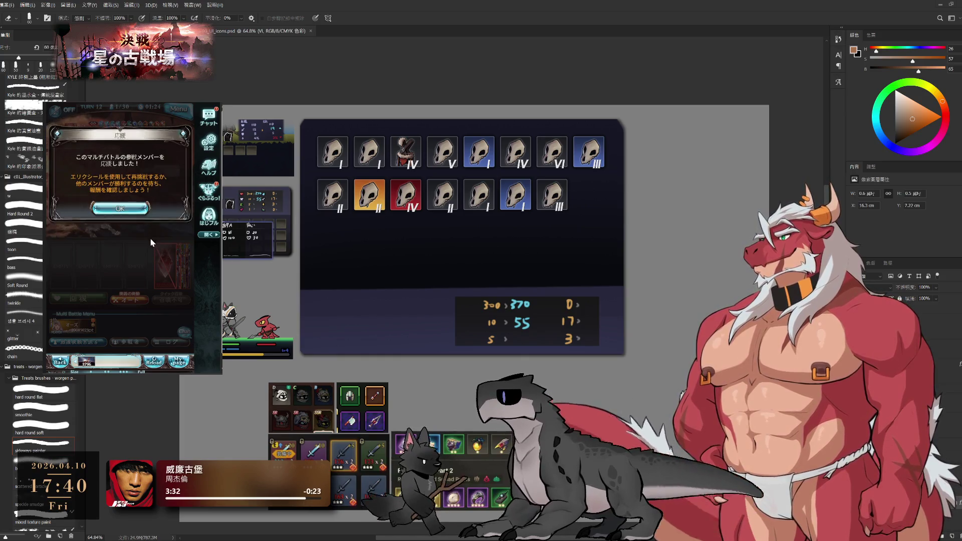
pyautogui.click(118, 252)
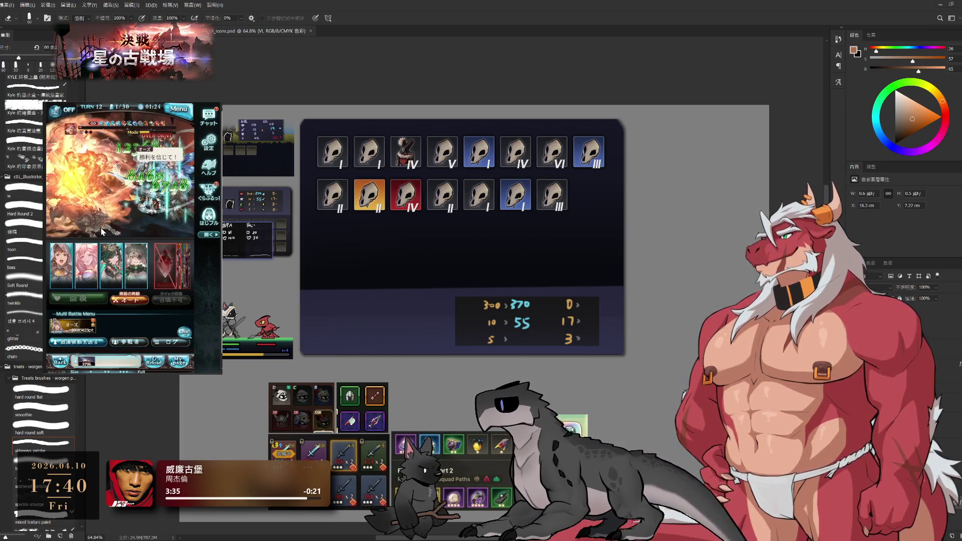
pyautogui.click(91, 305)
pyautogui.click(80, 161)
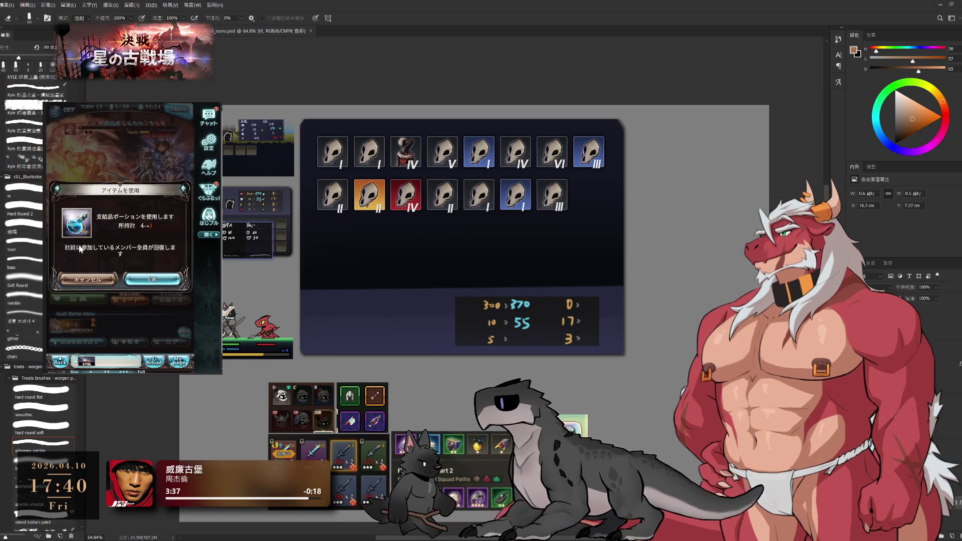
pyautogui.click(152, 286)
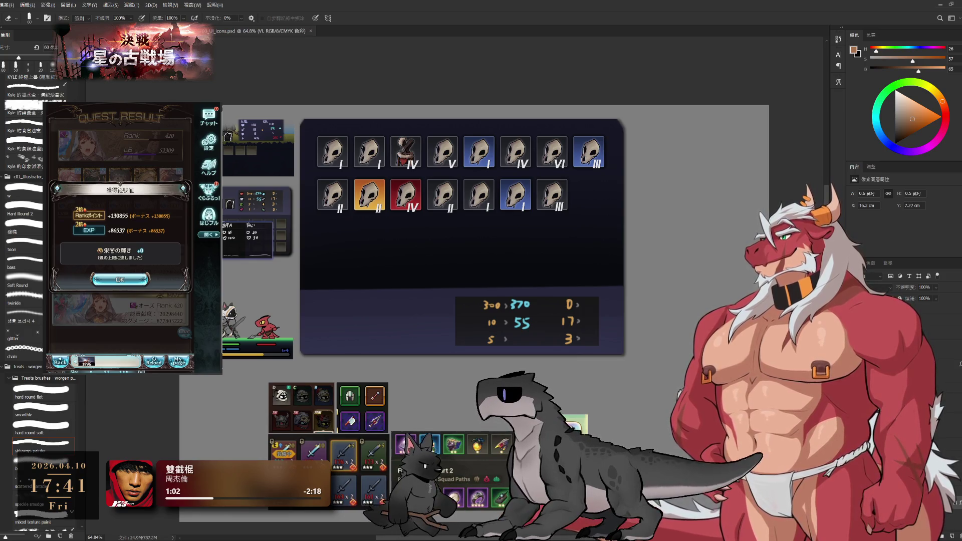
pyautogui.moveTo(461, 301); pyautogui.dragTo(557, 345)
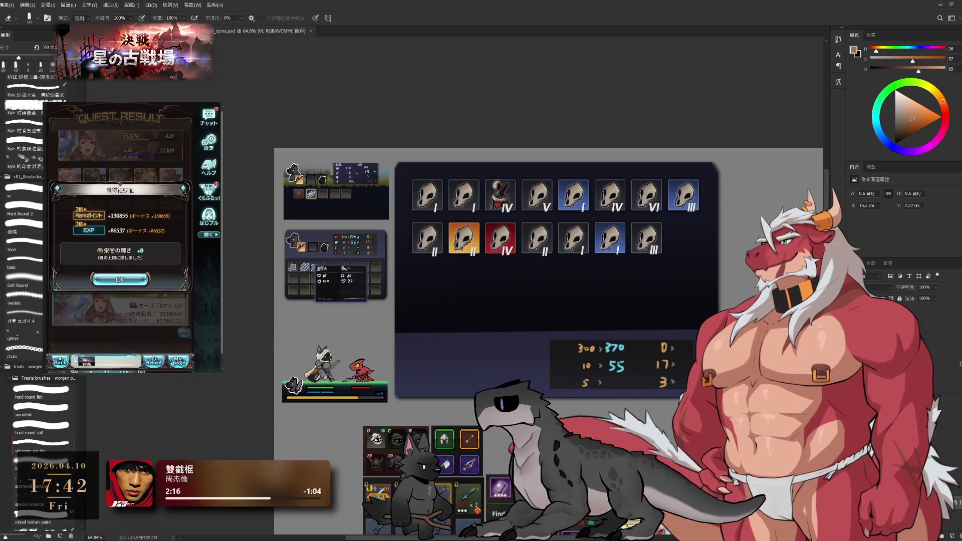
pyautogui.click(120, 279)
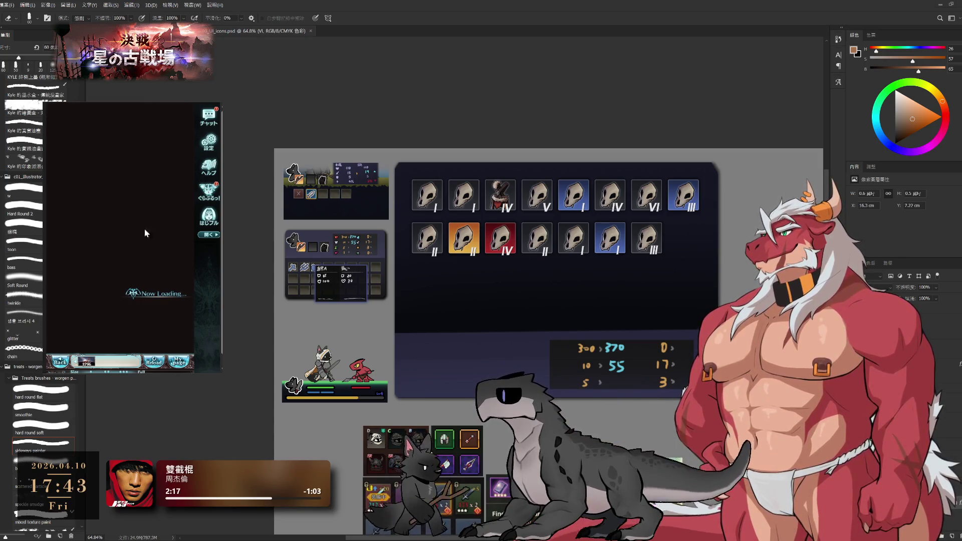
pyautogui.click(148, 336)
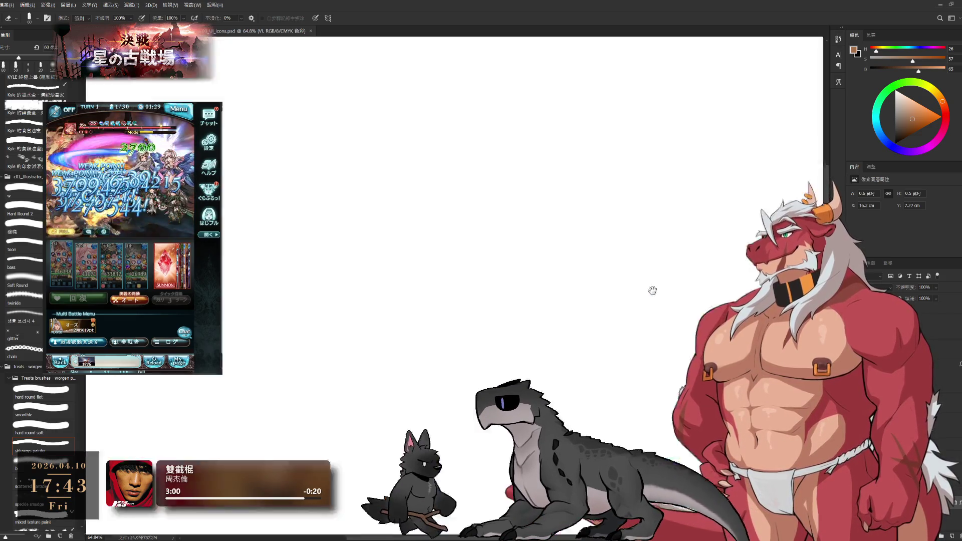
pyautogui.scroll(2, 639, 261)
pyautogui.scroll(2, 639, 262)
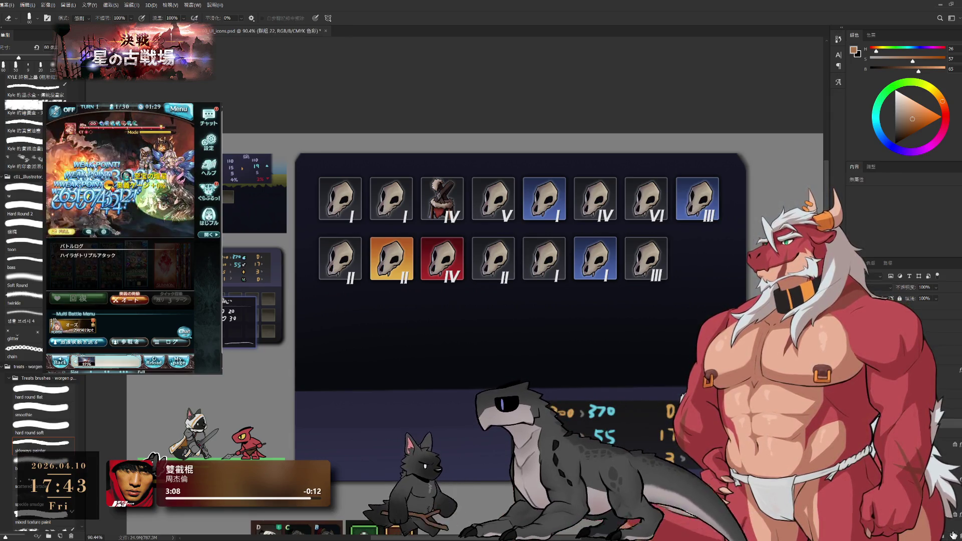
# Switch to shape drawing with a red stroke, ready to frame the blue I tile.
pyautogui.press('b')
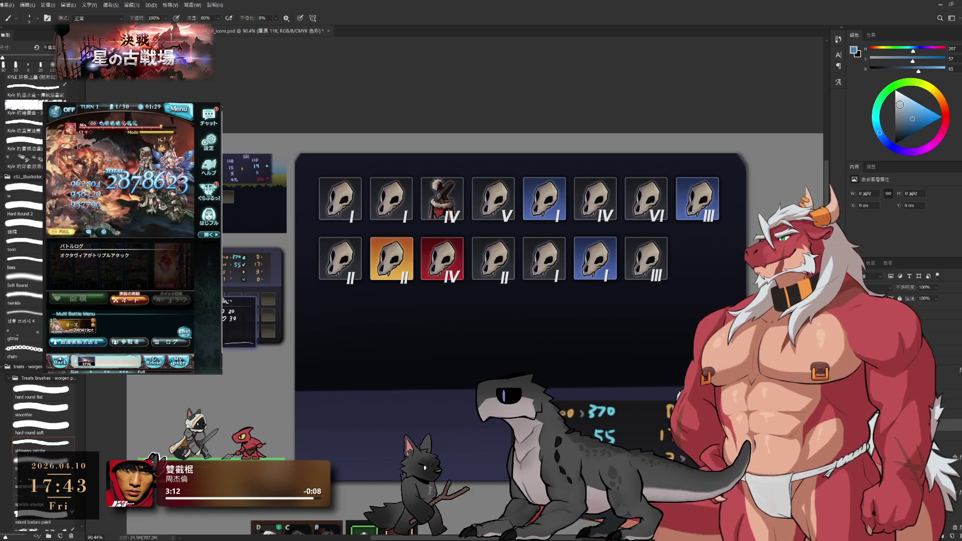
pyautogui.scroll(2, 551, 176)
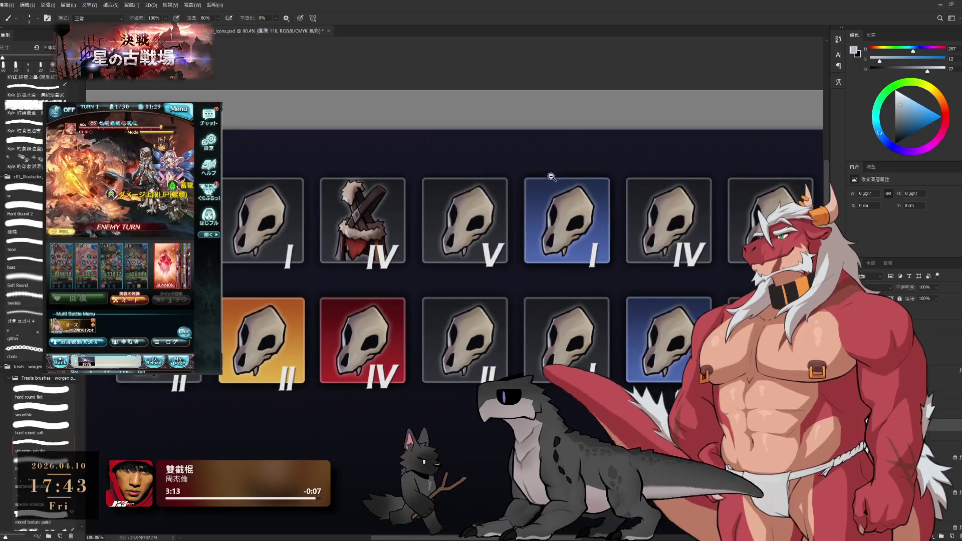
pyautogui.press('m')
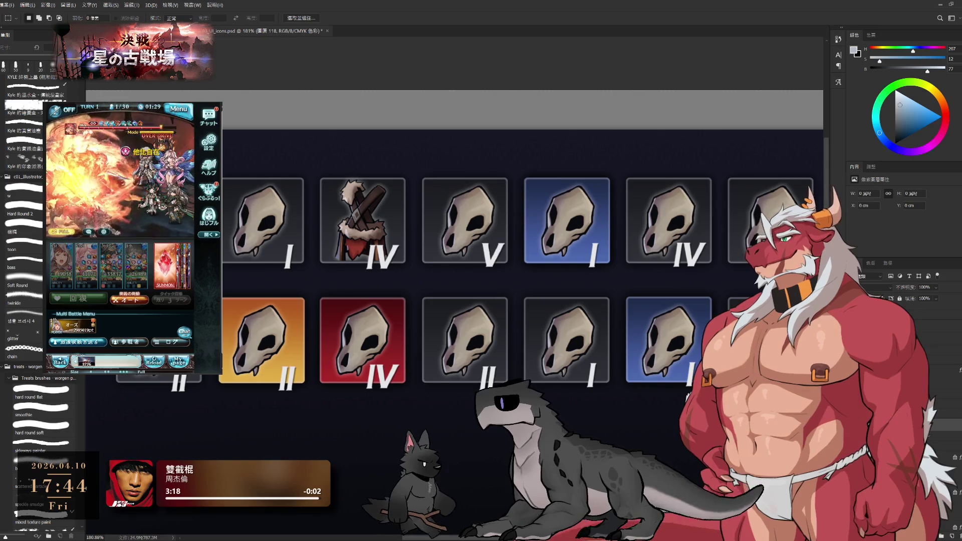
pyautogui.press('u')
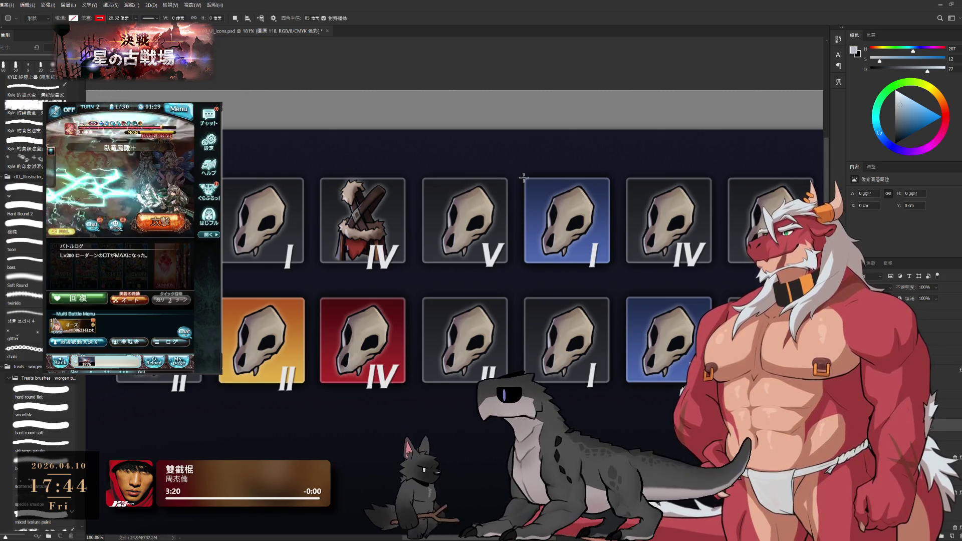
# Draw a red-stroked shape over the blue I skull tile and turn it into a square frame.
pyautogui.moveTo(523, 177); pyautogui.dragTo(601, 256)
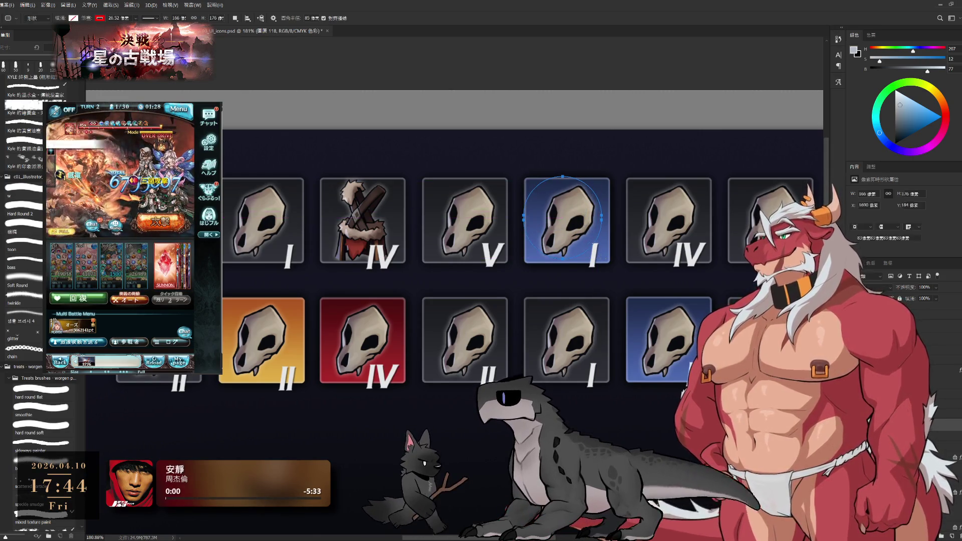
pyautogui.hotkey('ctrl', 'z')
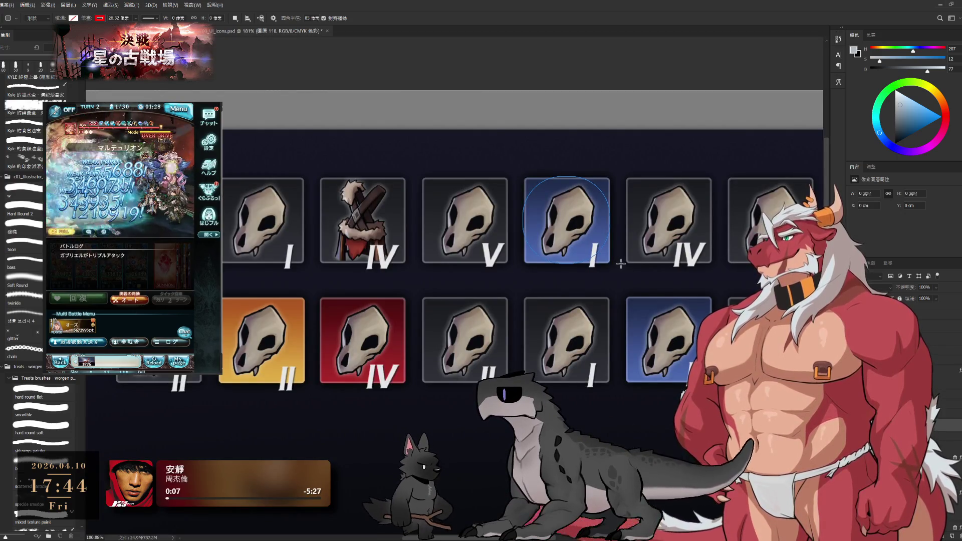
pyautogui.moveTo(621, 263); pyautogui.dragTo(621, 264)
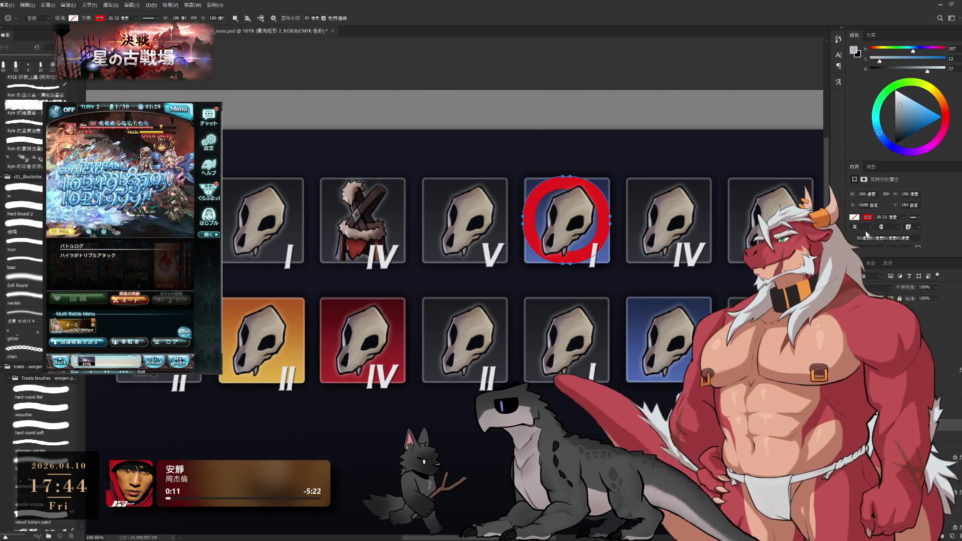
pyautogui.scroll(-2, 887, 226)
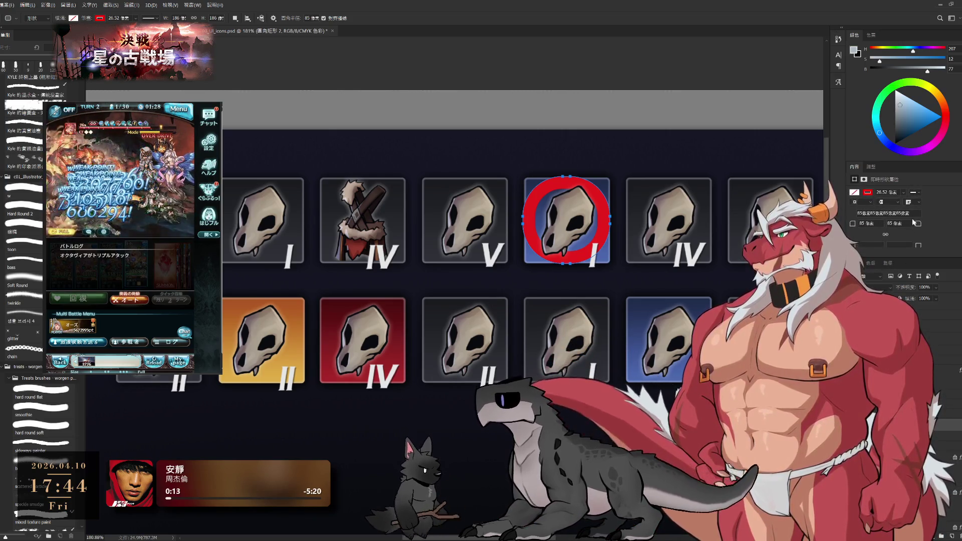
pyautogui.scroll(-2, 915, 223)
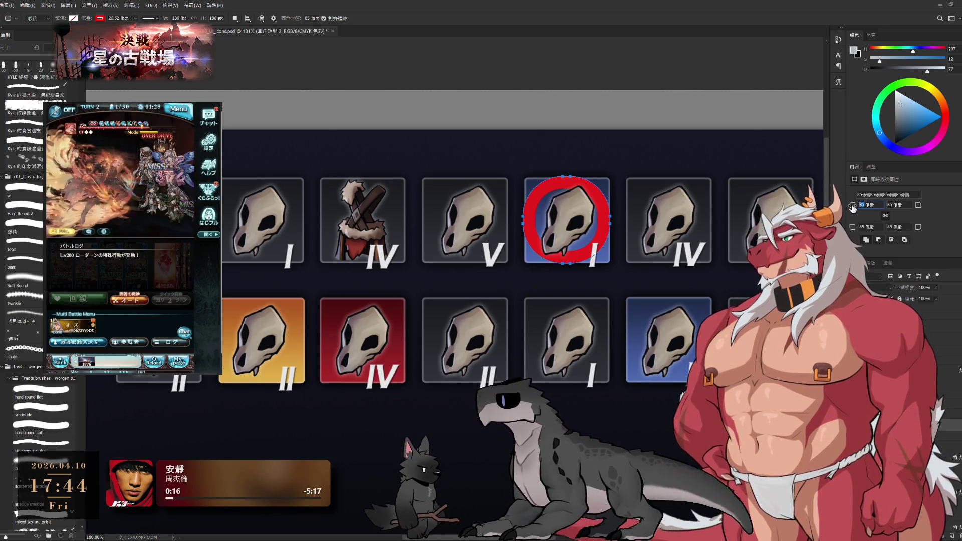
pyautogui.write('5')
pyautogui.press('Return')
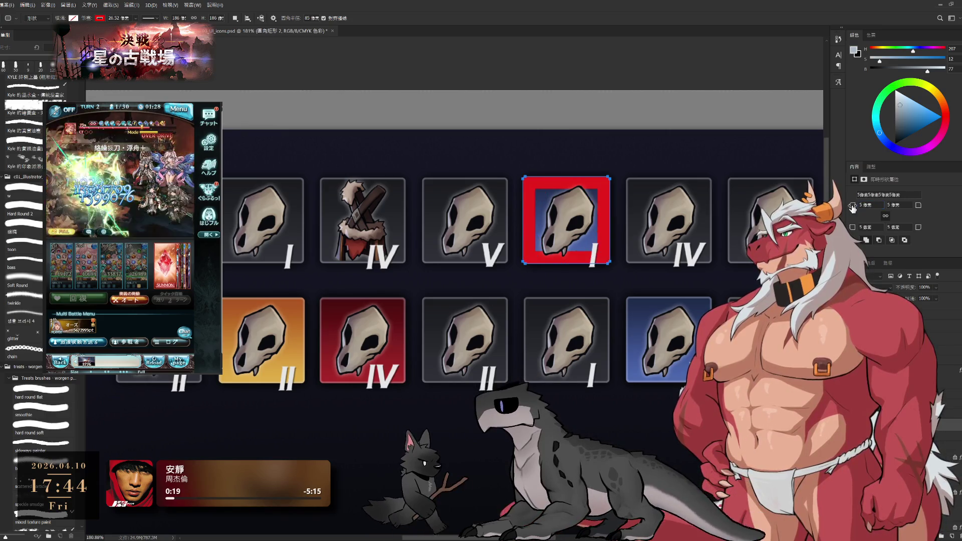
pyautogui.scroll(2, 851, 207)
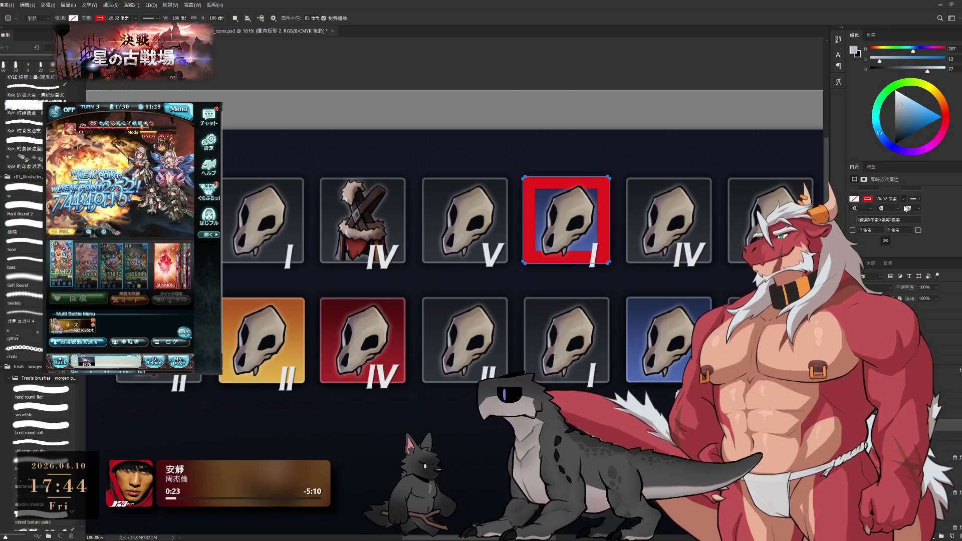
pyautogui.write('0')
# Set the frame's stroke to 0 then scrub it up to a thin red outline of about 7.4 px.
pyautogui.press('Return')
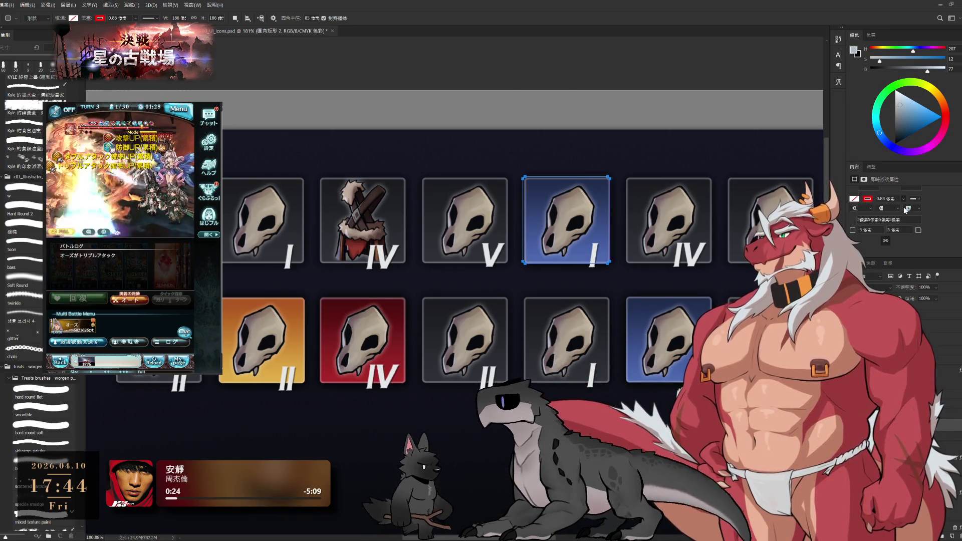
pyautogui.moveTo(902, 207); pyautogui.dragTo(904, 210)
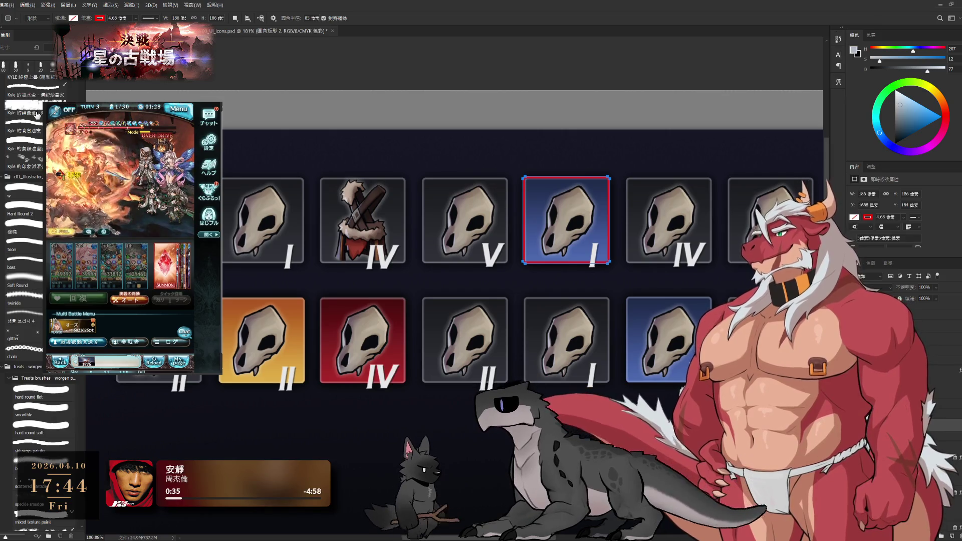
pyautogui.press('m')
pyautogui.scroll(1, 580, 199)
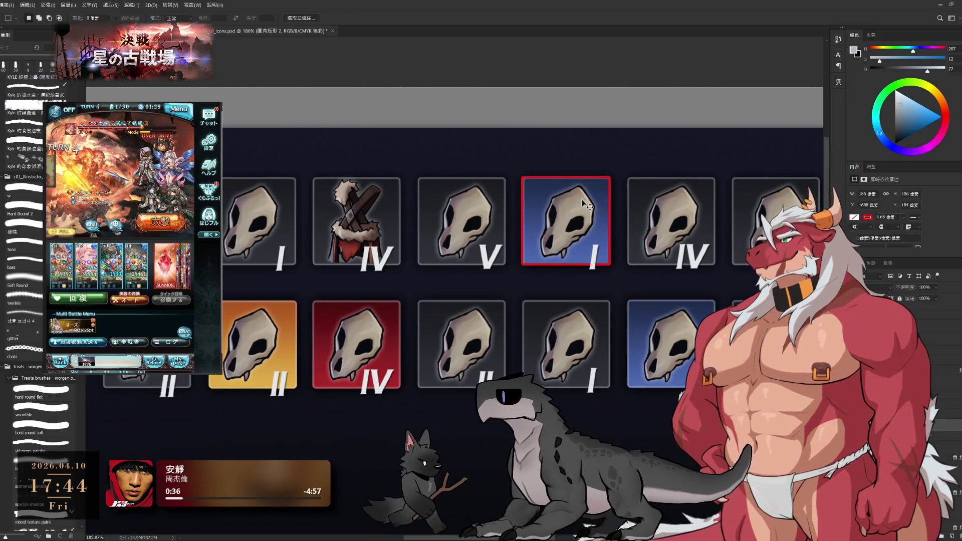
# Scale the frame to about 108% so it encloses the tile with a small margin, and commit.
pyautogui.hotkey('ctrl', 't')
pyautogui.scroll(2, 584, 203)
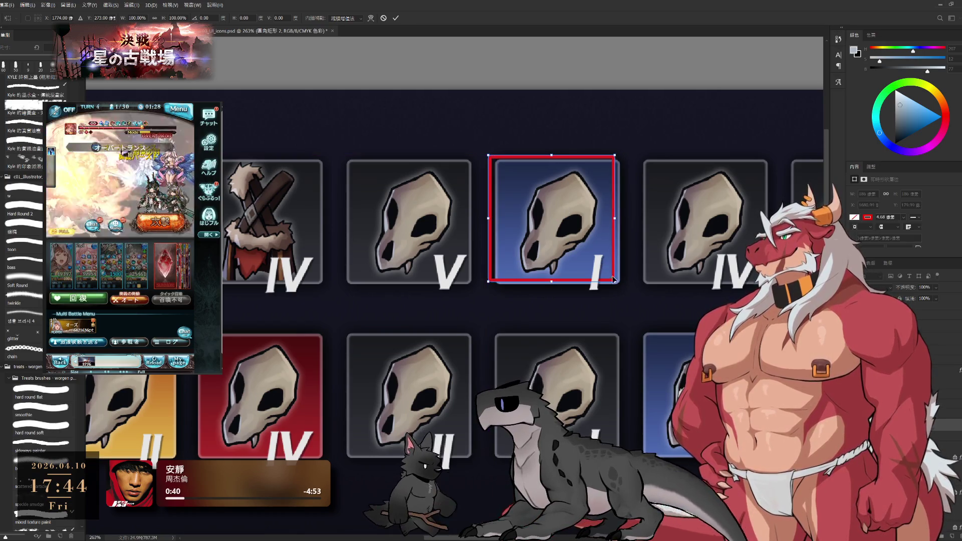
pyautogui.moveTo(614, 280); pyautogui.dragTo(625, 291)
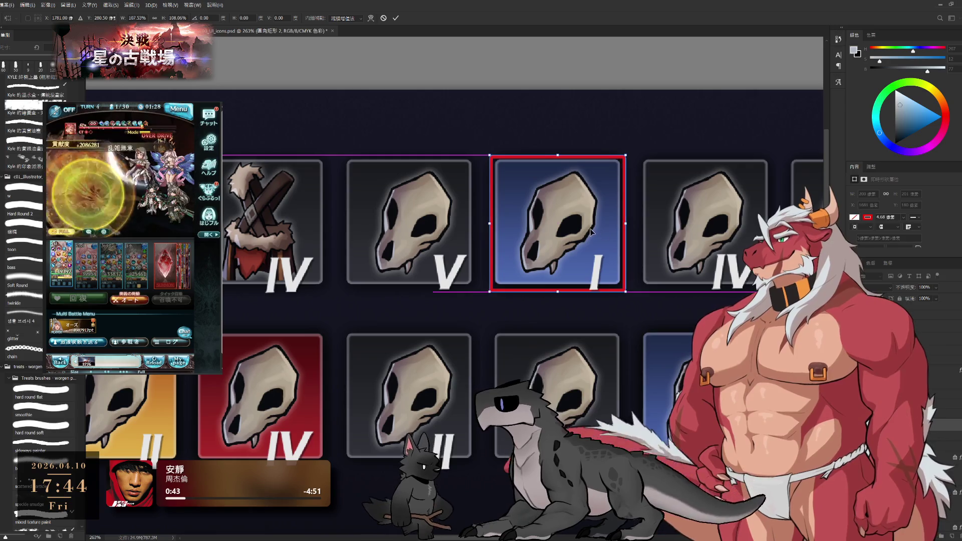
pyautogui.scroll(2, 561, 229)
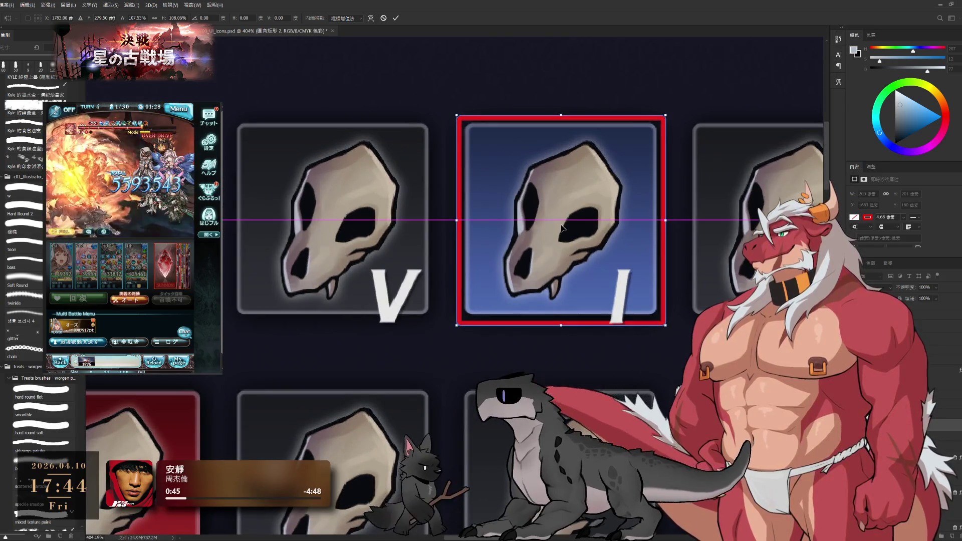
pyautogui.press('Up')
pyautogui.press('Up')
pyautogui.press('Up')
pyautogui.press('Down')
pyautogui.press('Down')
pyautogui.press('Down')
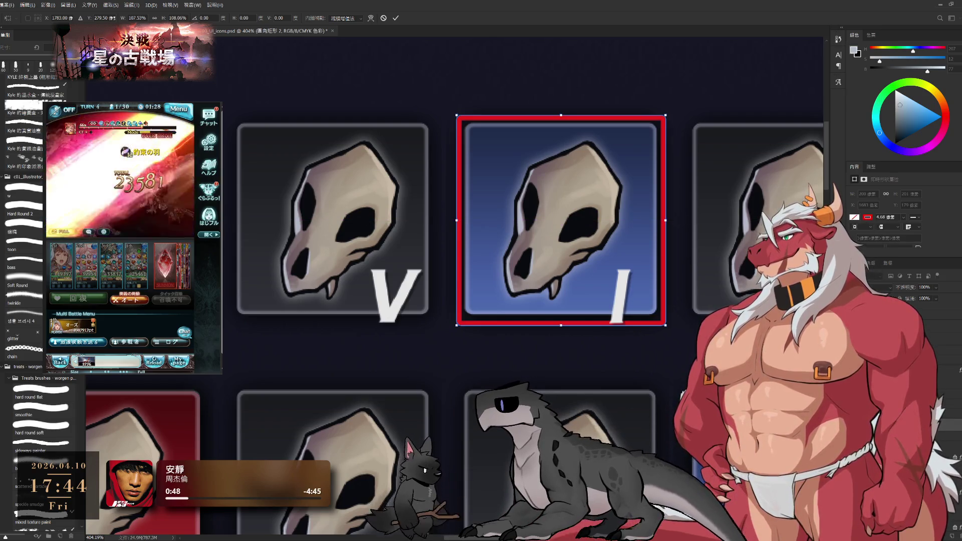
pyautogui.press('Return')
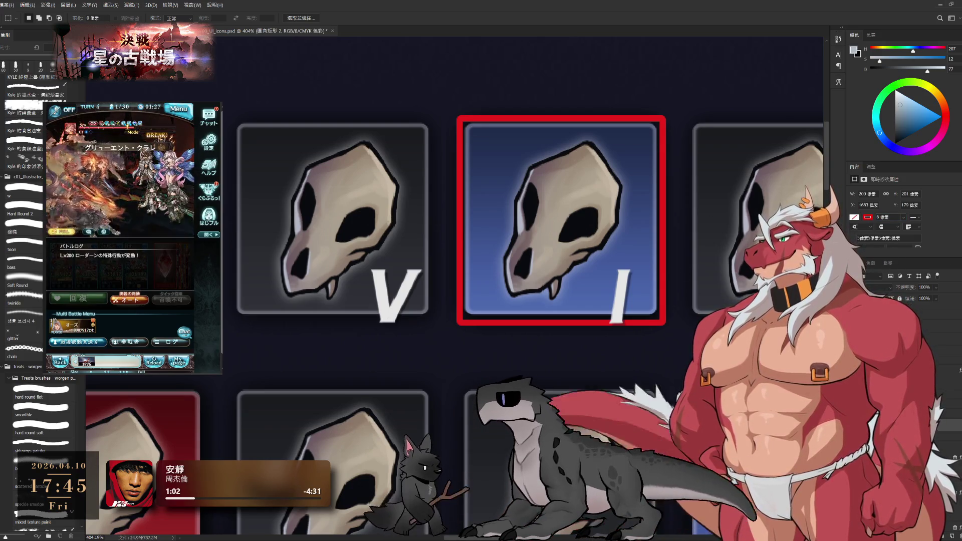
pyautogui.moveTo(676, 241); pyautogui.dragTo(669, 165)
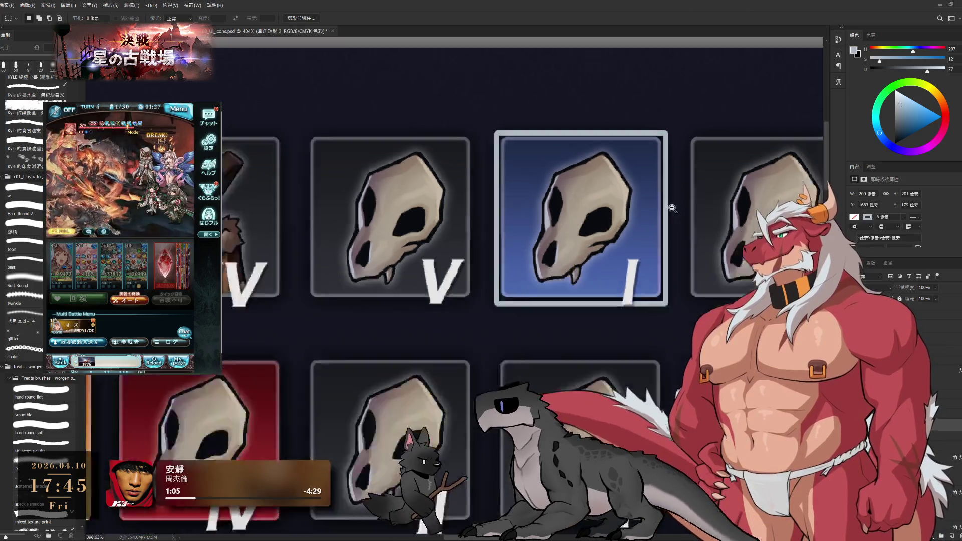
pyautogui.scroll(1, 669, 166)
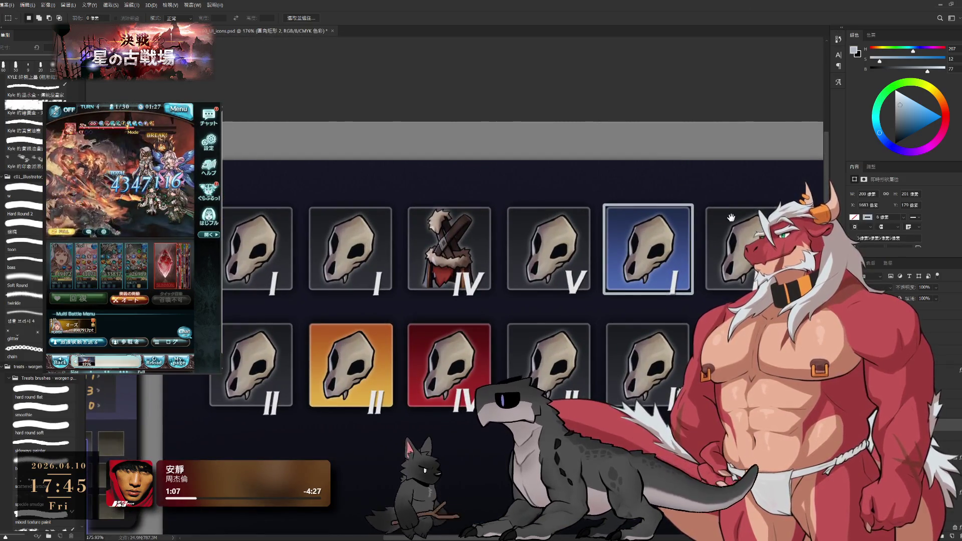
# Enlarge the light frame a fraction more, to about 100.6%, and commit the transform.
pyautogui.moveTo(730, 217); pyautogui.dragTo(608, 227)
pyautogui.scroll(1, 627, 225)
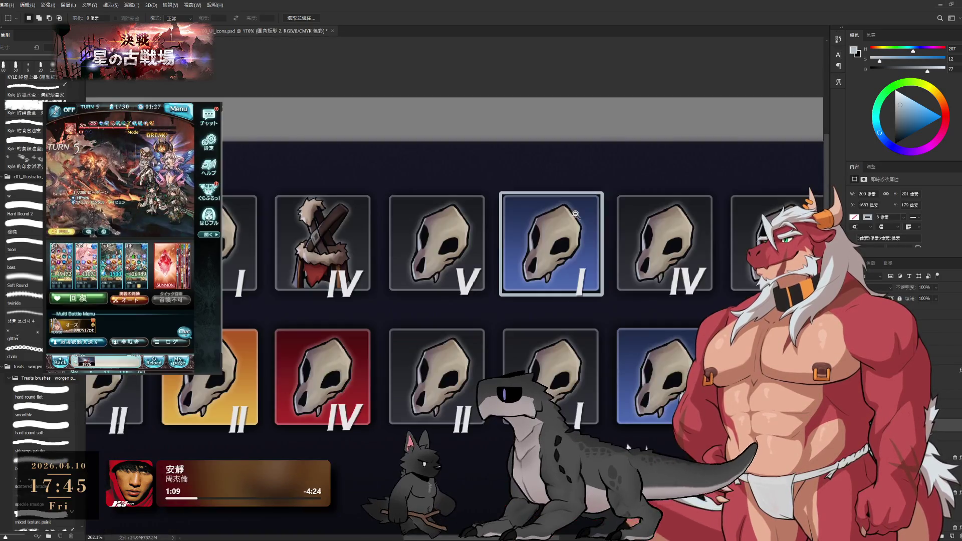
pyautogui.hotkey('ctrl', 't')
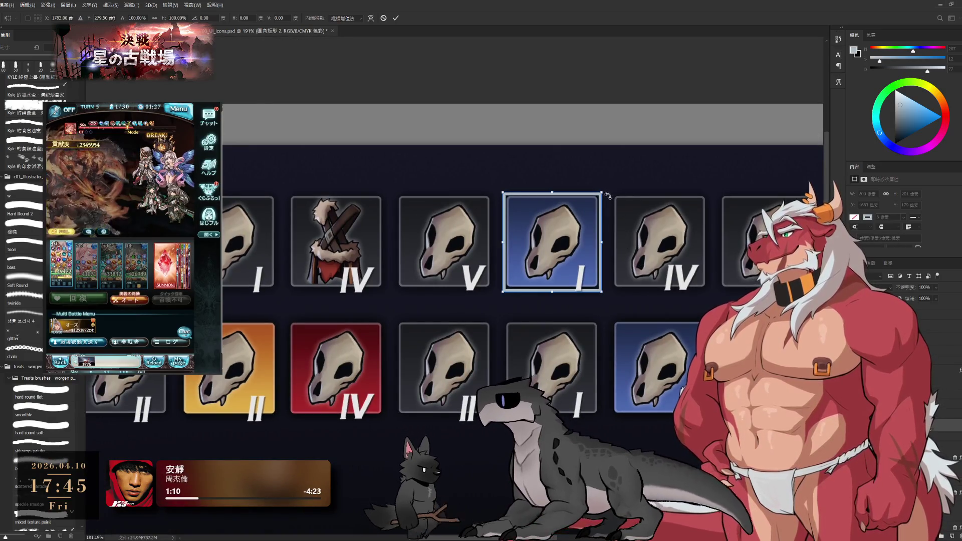
pyautogui.moveTo(605, 191); pyautogui.dragTo(600, 216)
pyautogui.click(395, 17)
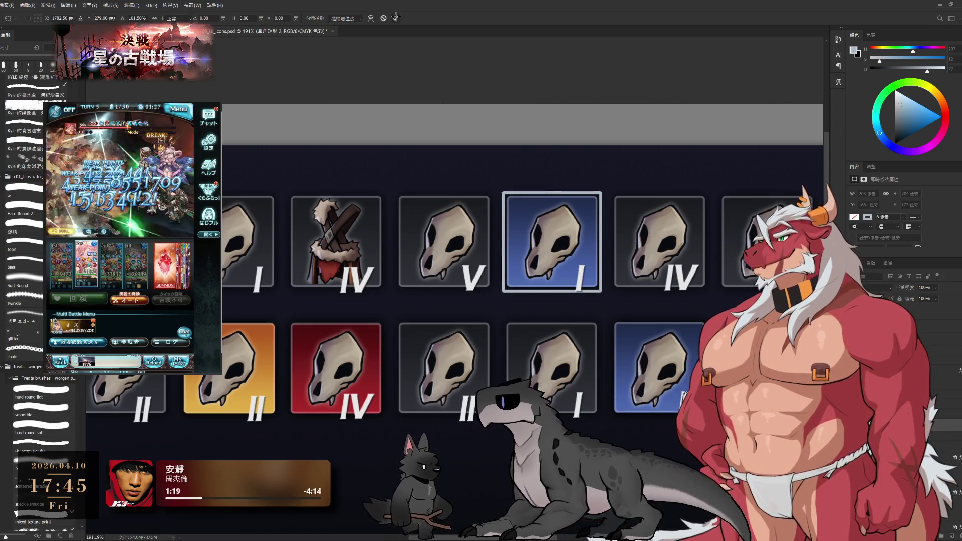
pyautogui.scroll(-1, 637, 257)
pyautogui.scroll(-1, 637, 258)
pyautogui.scroll(-1, 638, 258)
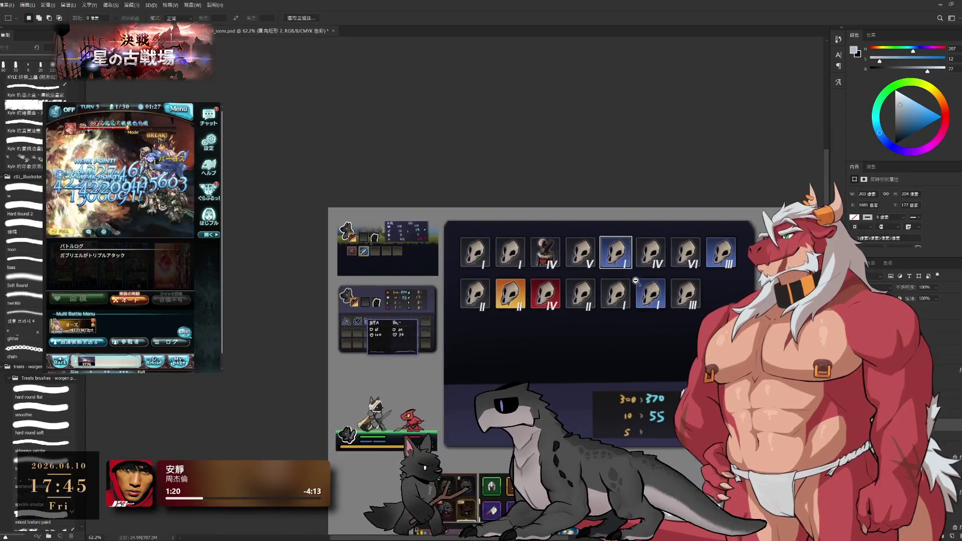
pyautogui.scroll(-1, 637, 258)
pyautogui.scroll(-1, 637, 258)
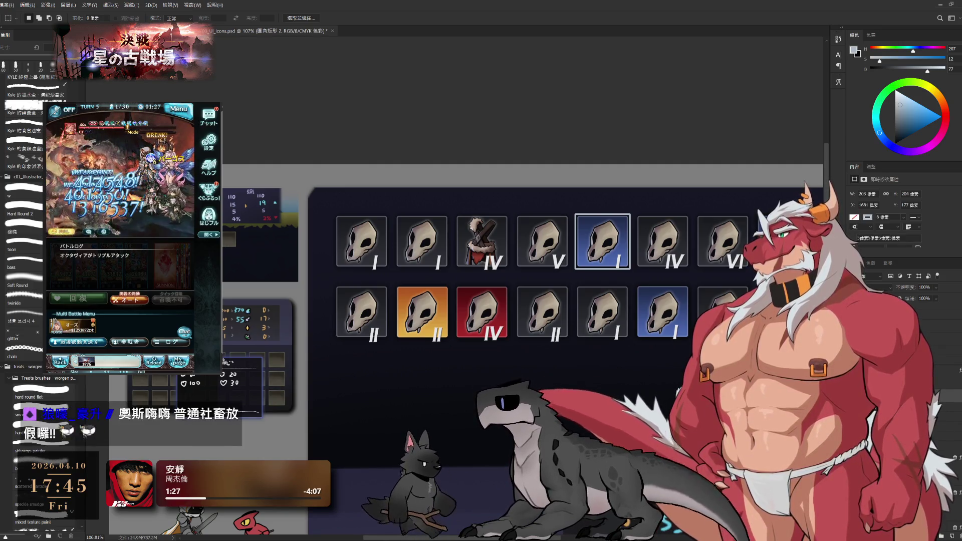
pyautogui.press('space')
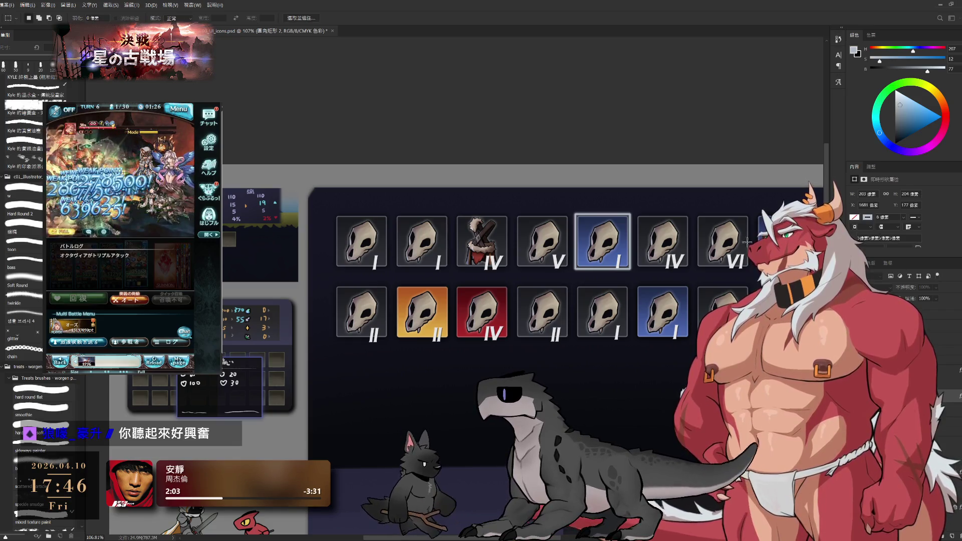
pyautogui.moveTo(633, 203); pyautogui.dragTo(558, 192)
pyautogui.click(558, 192)
pyautogui.moveTo(598, 241); pyautogui.dragTo(596, 219)
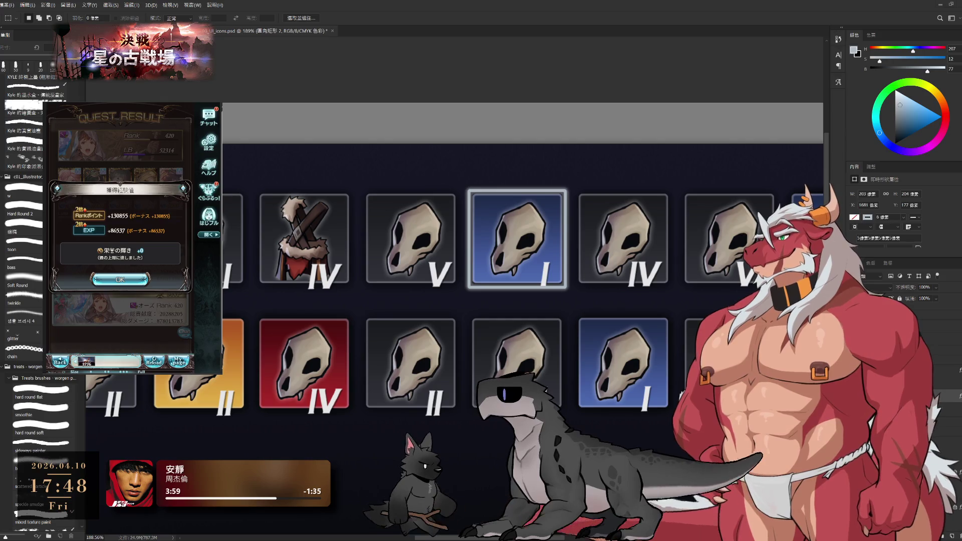
pyautogui.click(148, 332)
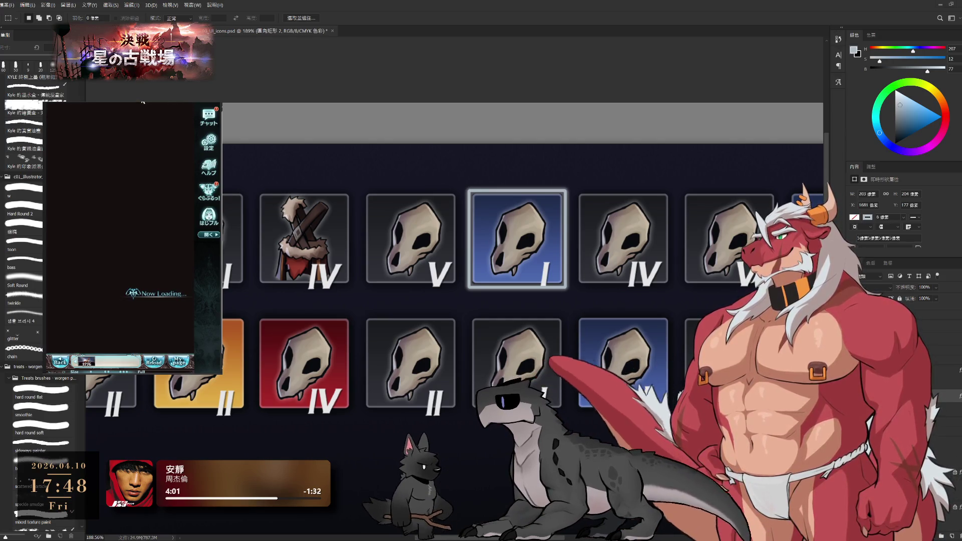